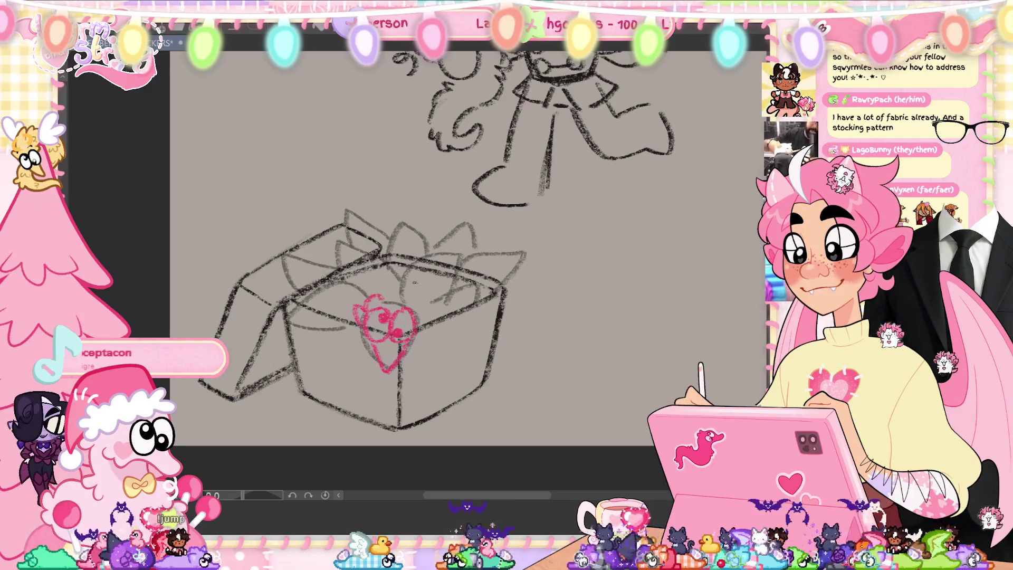
# Rework the heart creature's top outline, undoing a stray stroke and a loop over its head.
pyautogui.moveTo(377, 310); pyautogui.dragTo(411, 295)
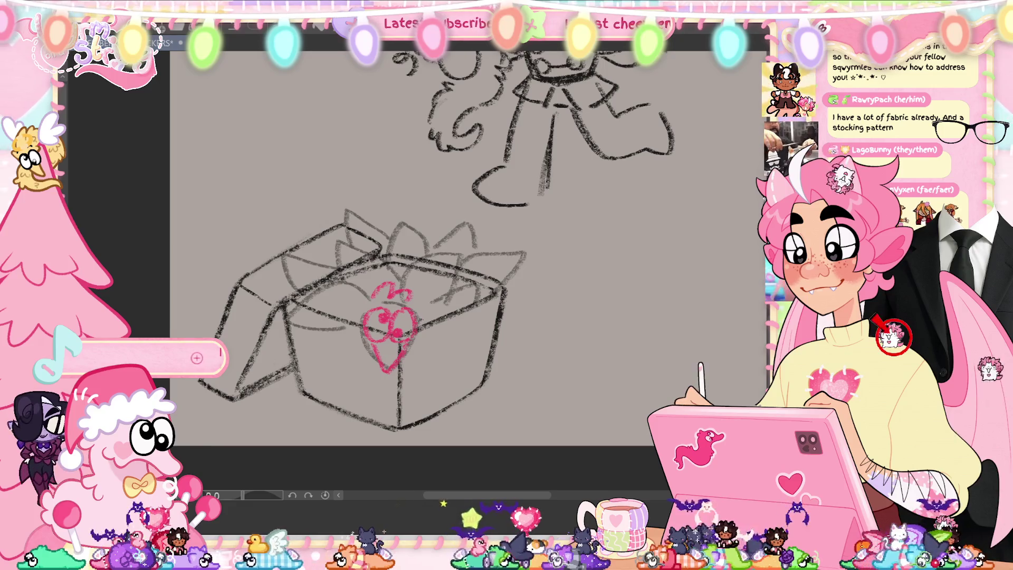
pyautogui.hotkey('ctrl', 'z')
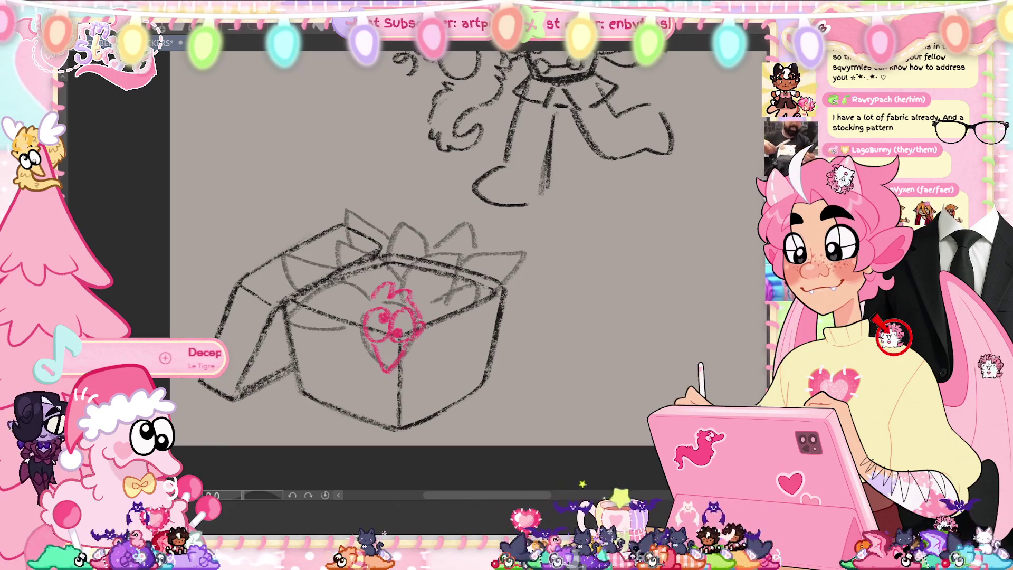
pyautogui.moveTo(362, 316); pyautogui.dragTo(422, 319)
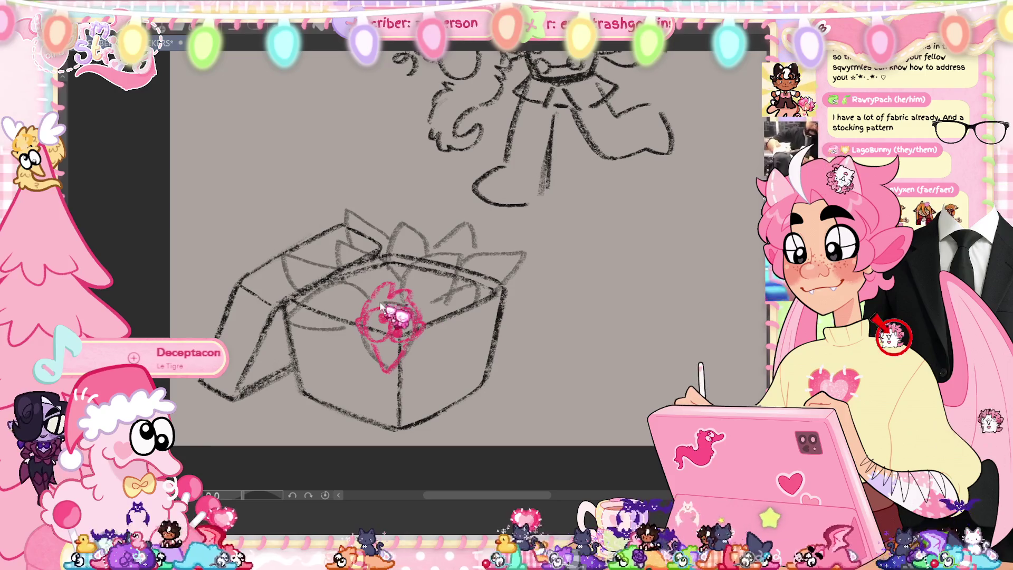
pyautogui.hotkey('ctrl', 'z')
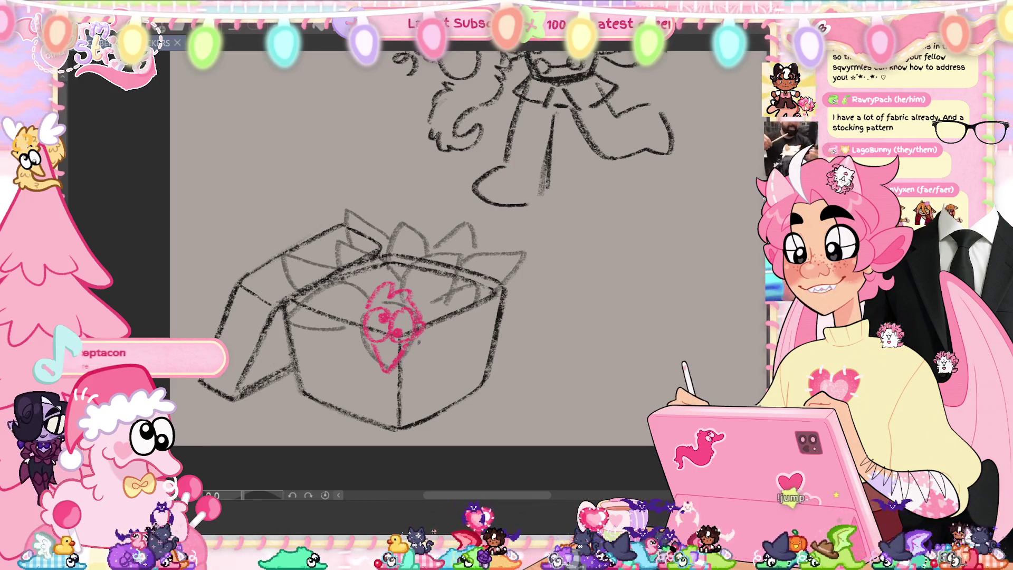
# Sketch a second creature at the box's upper left with a spiral curl, then save.
pyautogui.moveTo(319, 304); pyautogui.dragTo(339, 298)
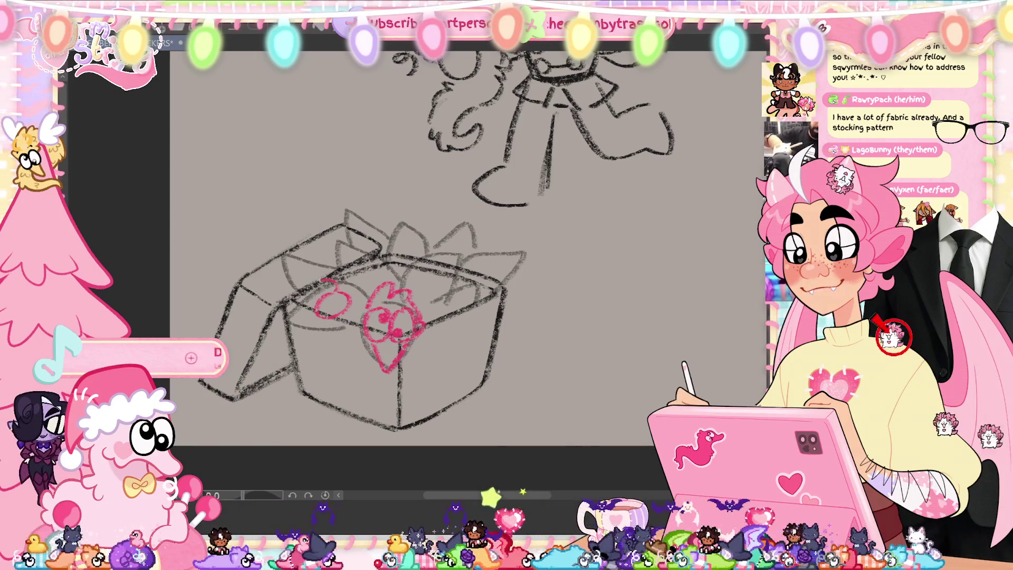
pyautogui.moveTo(333, 283)
pyautogui.mouseDown()
pyautogui.moveTo(315, 301)
pyautogui.moveTo(329, 306)
pyautogui.moveTo(317, 319)
pyautogui.mouseUp()
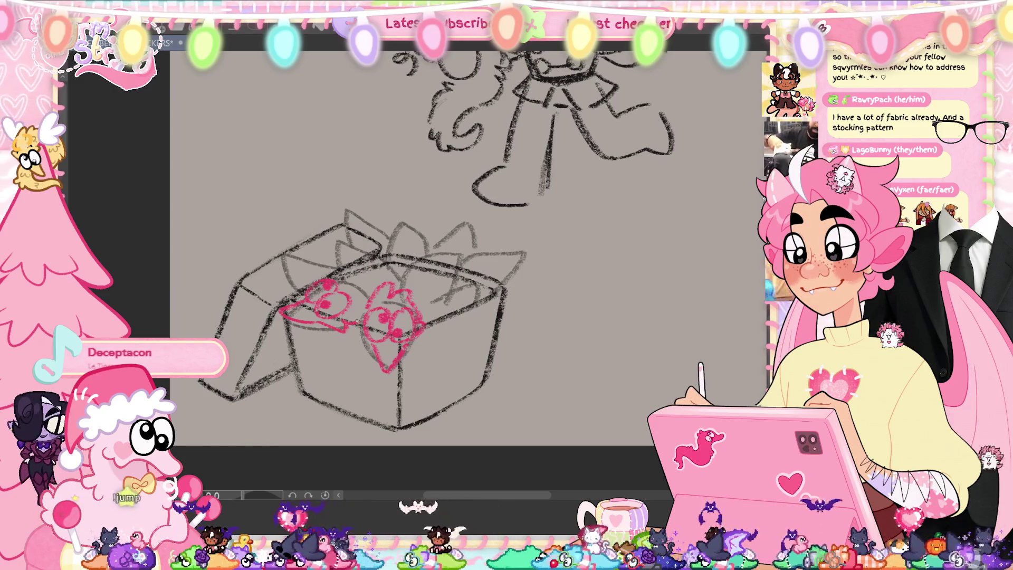
pyautogui.moveTo(353, 295); pyautogui.dragTo(372, 285)
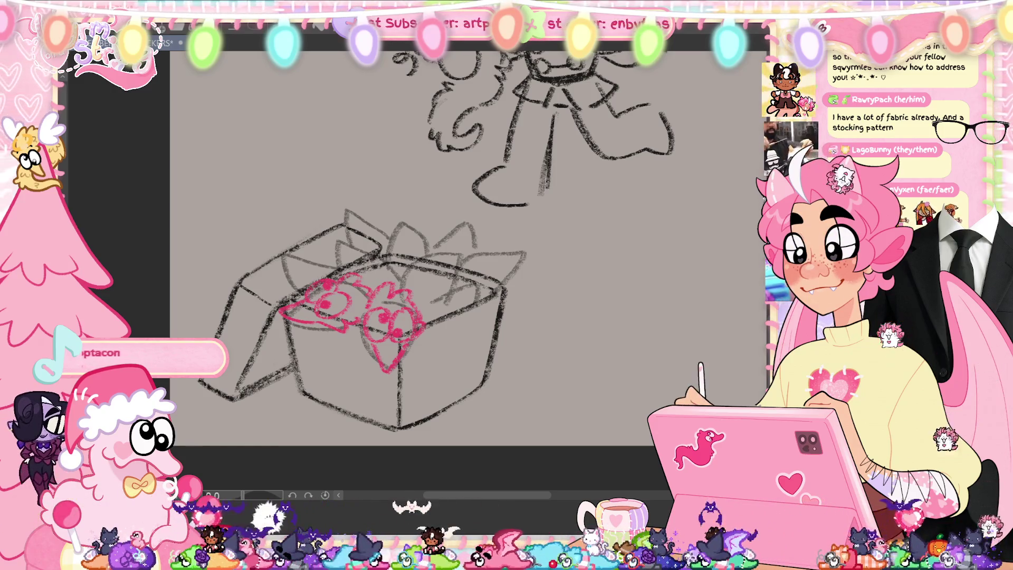
pyautogui.moveTo(392, 370); pyautogui.dragTo(406, 393)
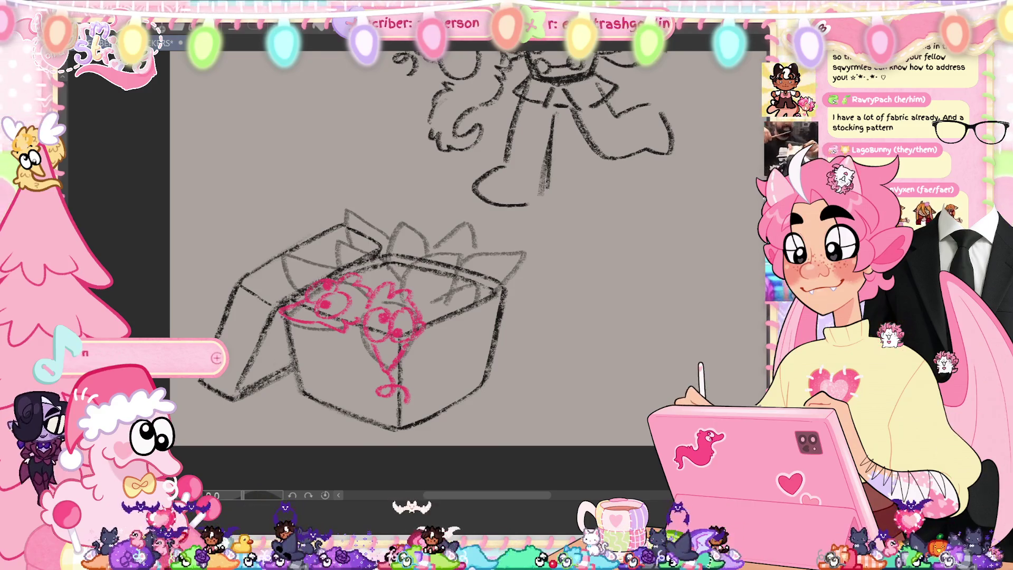
pyautogui.moveTo(291, 319); pyautogui.dragTo(279, 335)
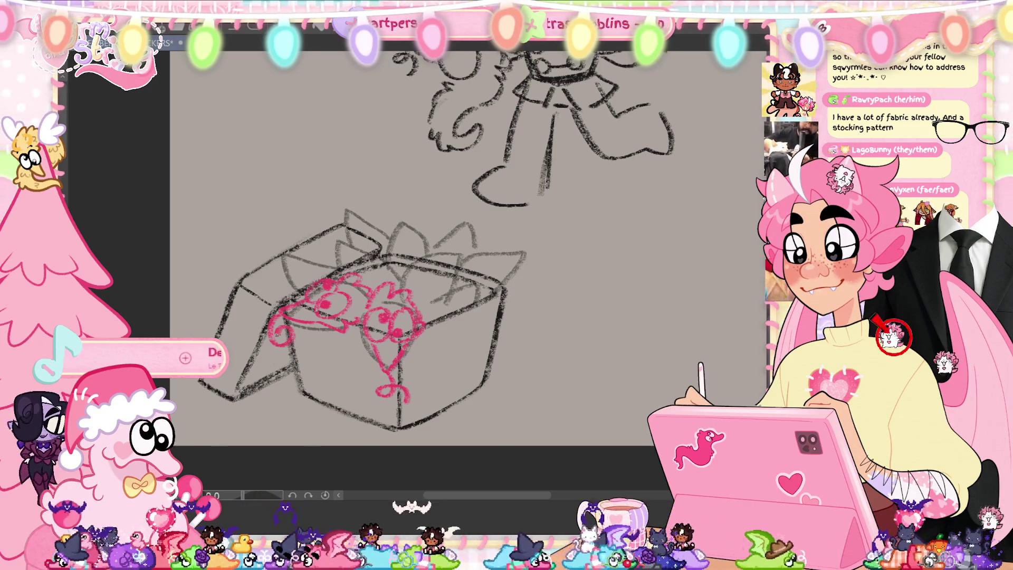
pyautogui.hotkey('ctrl', 's')
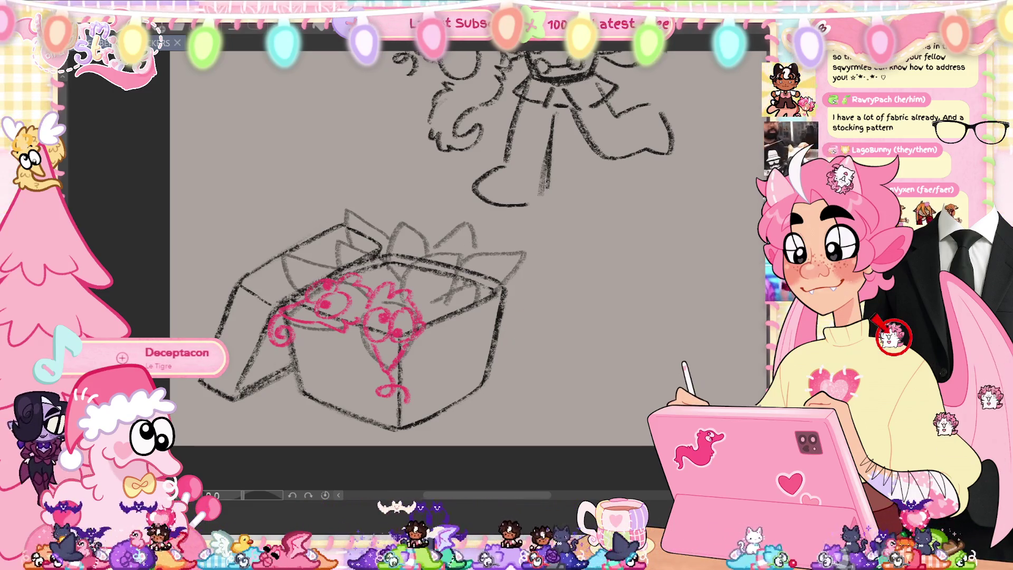
# Sketch another creature right of the head, extended rightward, with curls above it.
pyautogui.moveTo(419, 309); pyautogui.dragTo(448, 307)
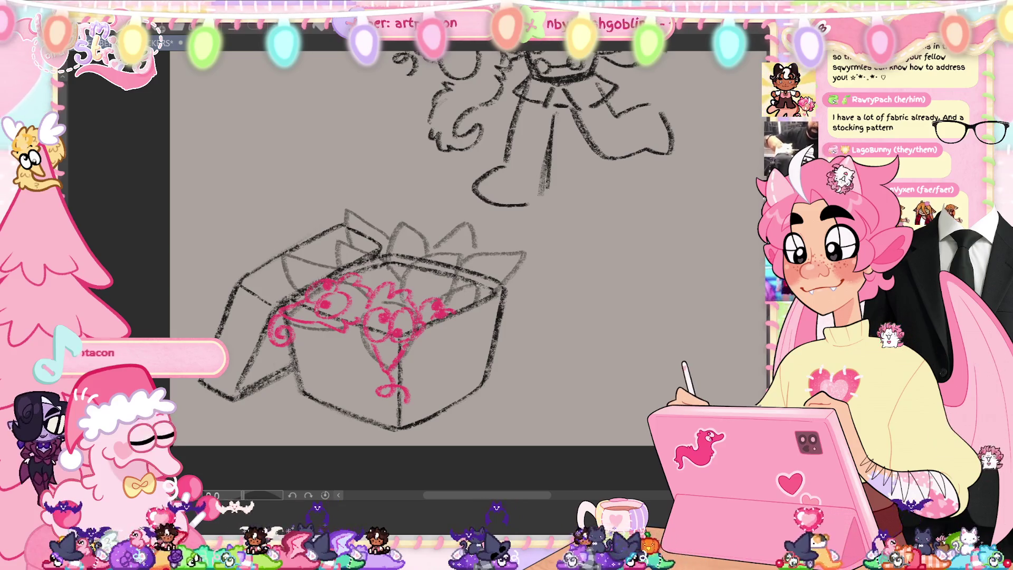
pyautogui.moveTo(458, 296)
pyautogui.mouseDown()
pyautogui.moveTo(475, 287)
pyautogui.moveTo(506, 309)
pyautogui.moveTo(496, 311)
pyautogui.mouseUp()
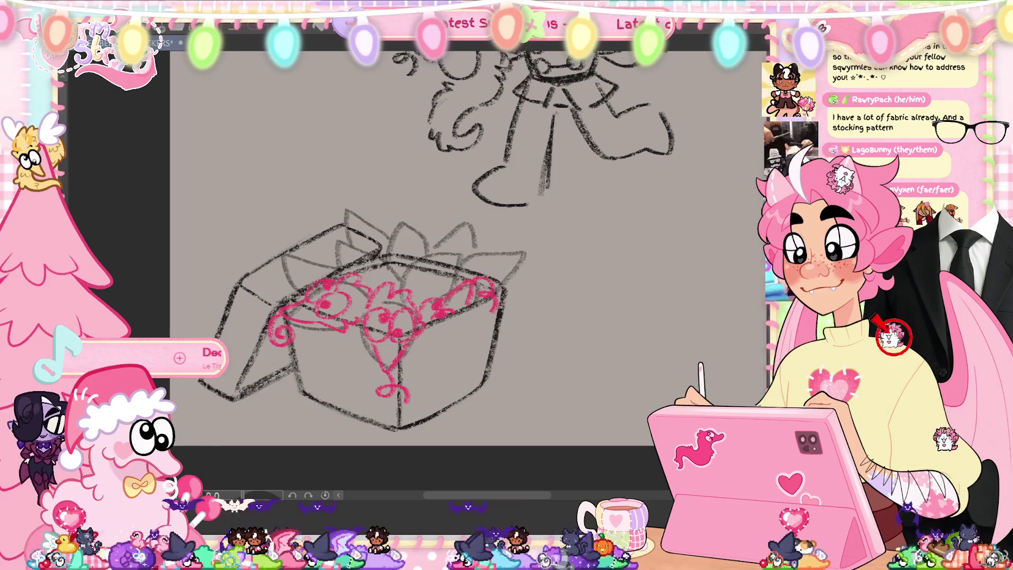
pyautogui.hotkey('ctrl', 's')
pyautogui.moveTo(425, 274)
pyautogui.mouseDown()
pyautogui.moveTo(410, 267)
pyautogui.moveTo(404, 280)
pyautogui.mouseUp()
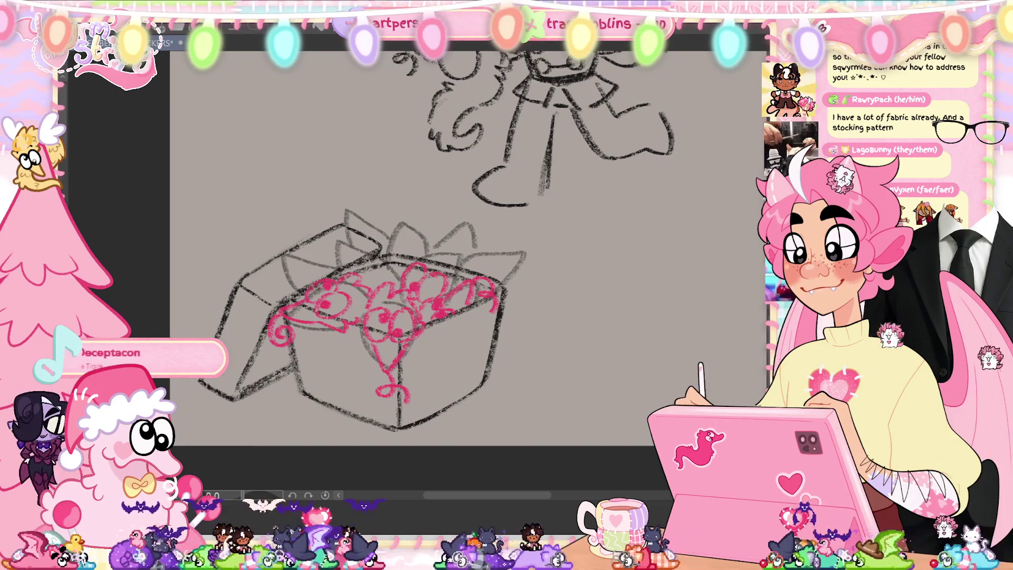
pyautogui.moveTo(438, 253); pyautogui.dragTo(460, 247)
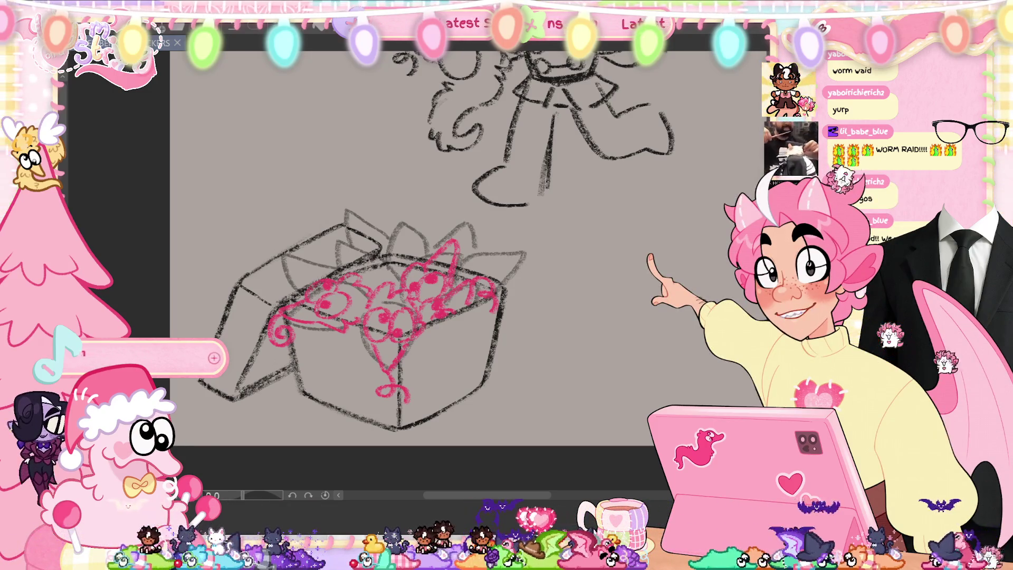
pyautogui.hotkey('ctrl', '0')
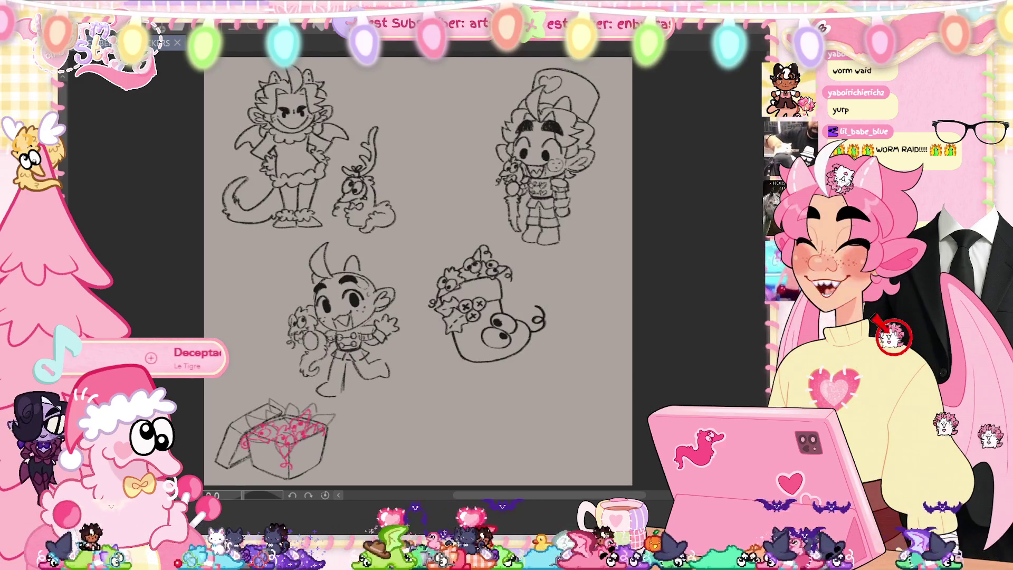
pyautogui.scroll(3, 636, 134)
pyautogui.moveTo(553, 297); pyautogui.dragTo(540, 357)
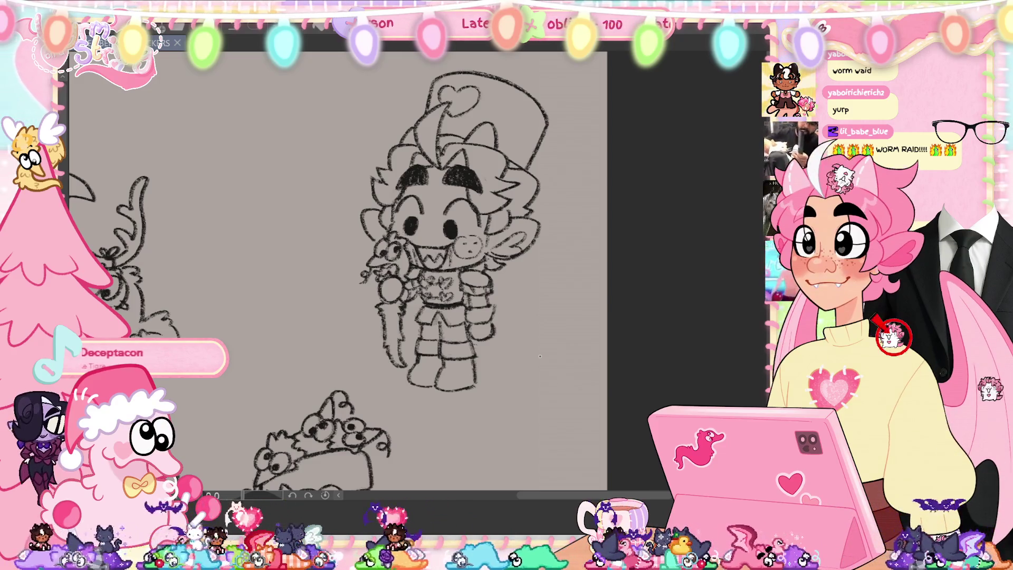
pyautogui.moveTo(539, 357)
pyautogui.mouseDown()
pyautogui.moveTo(564, 133)
pyautogui.moveTo(609, 99)
pyautogui.moveTo(629, 102)
pyautogui.mouseUp()
pyautogui.hotkey('ctrl', '+')
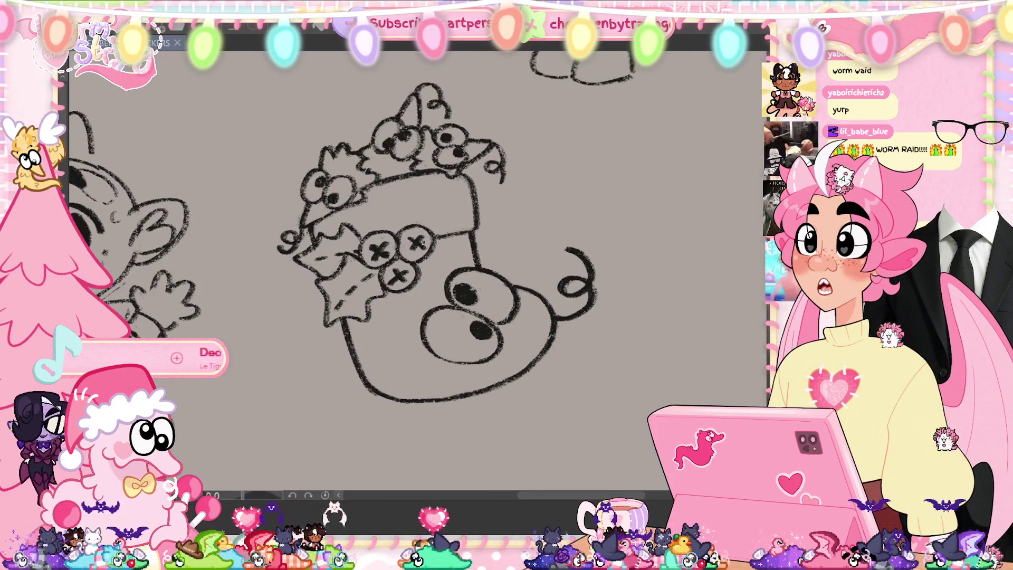
pyautogui.hotkey('ctrl', '-')
pyautogui.scroll(-5, 417, 264)
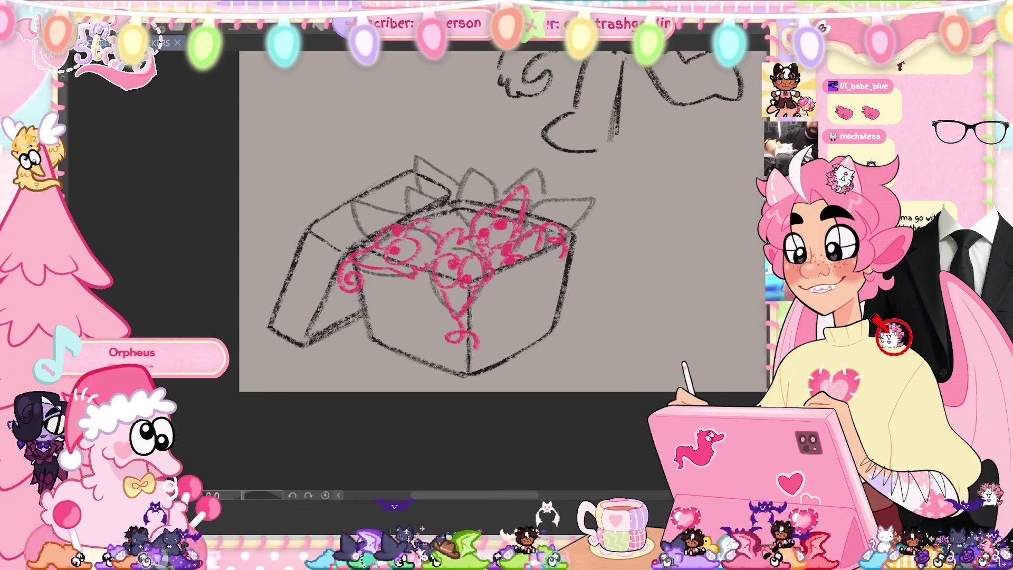
# Dot a pupil into the rightmost creature's eye and redraw its top-right curl bending right and down.
pyautogui.scroll(2, 493, 230)
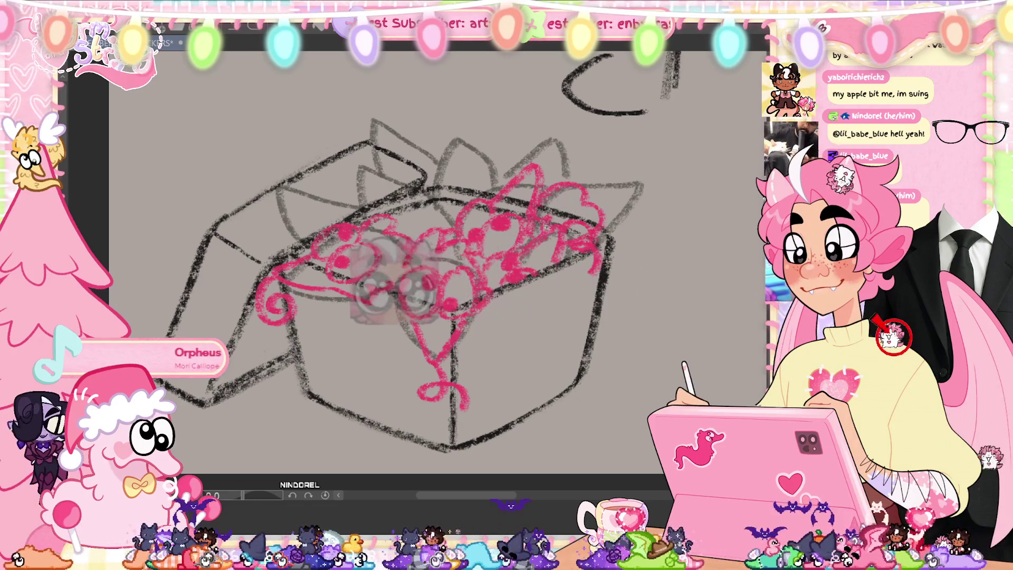
pyautogui.moveTo(566, 198); pyautogui.dragTo(572, 202)
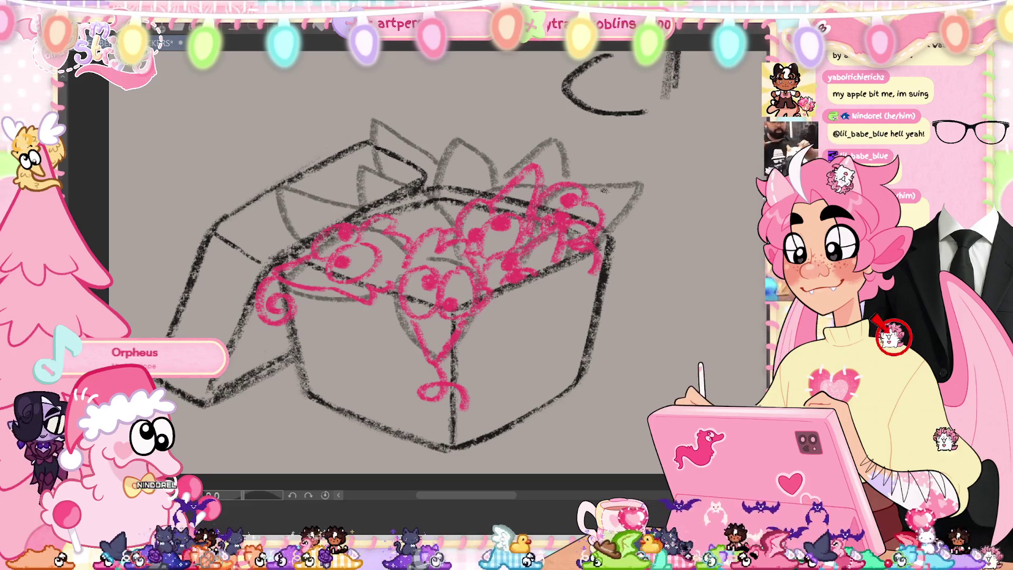
pyautogui.moveTo(578, 190)
pyautogui.mouseDown()
pyautogui.moveTo(625, 208)
pyautogui.moveTo(636, 176)
pyautogui.moveTo(630, 203)
pyautogui.moveTo(593, 253)
pyautogui.mouseUp()
pyautogui.hotkey('ctrl', 'z')
pyautogui.hotkey('ctrl', 'z')
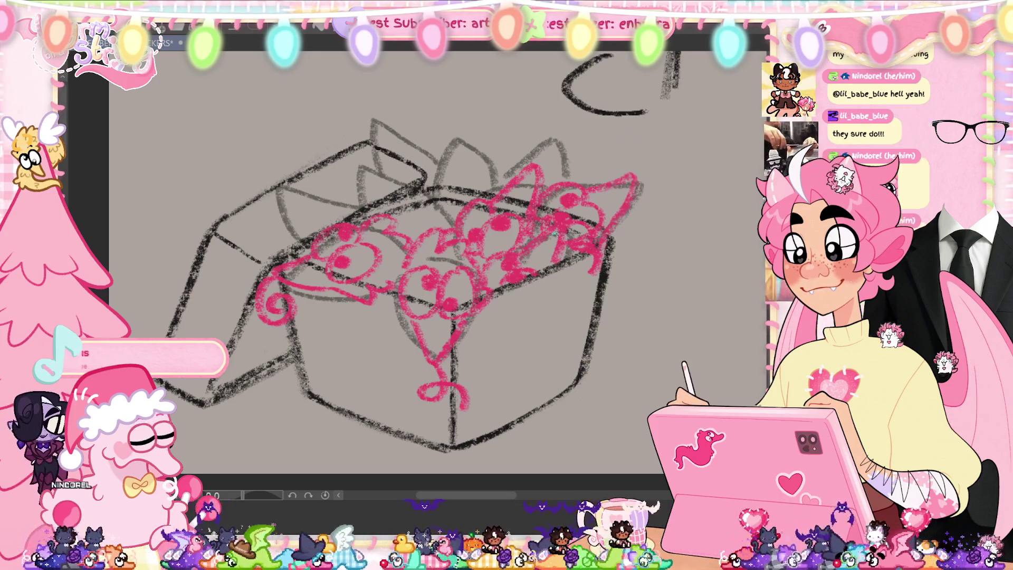
pyautogui.moveTo(634, 182)
pyautogui.mouseDown()
pyautogui.moveTo(649, 164)
pyautogui.moveTo(643, 139)
pyautogui.mouseUp()
pyautogui.hotkey('ctrl', 'z')
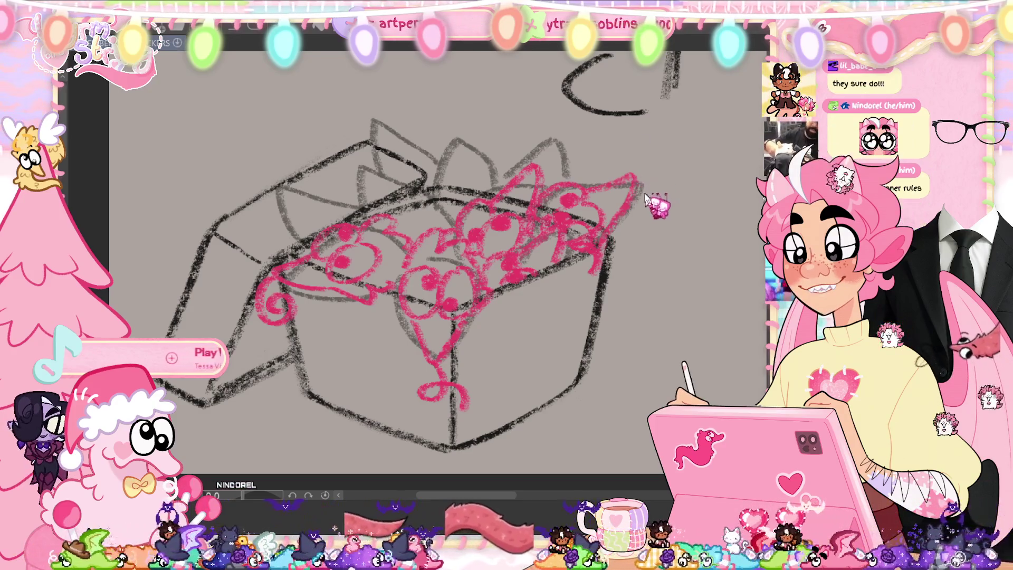
pyautogui.moveTo(635, 182); pyautogui.dragTo(645, 235)
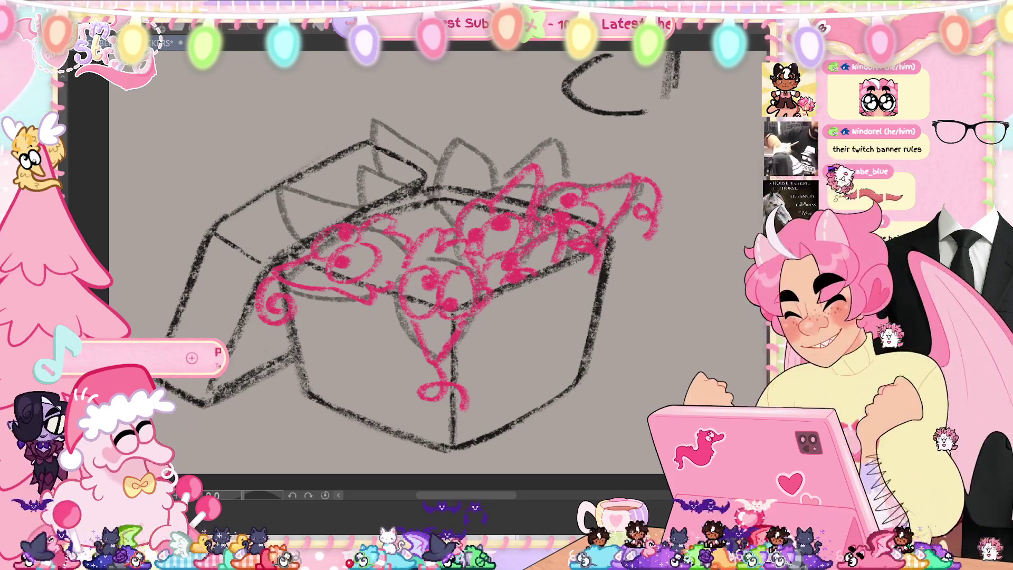
pyautogui.scroll(2, 430, 283)
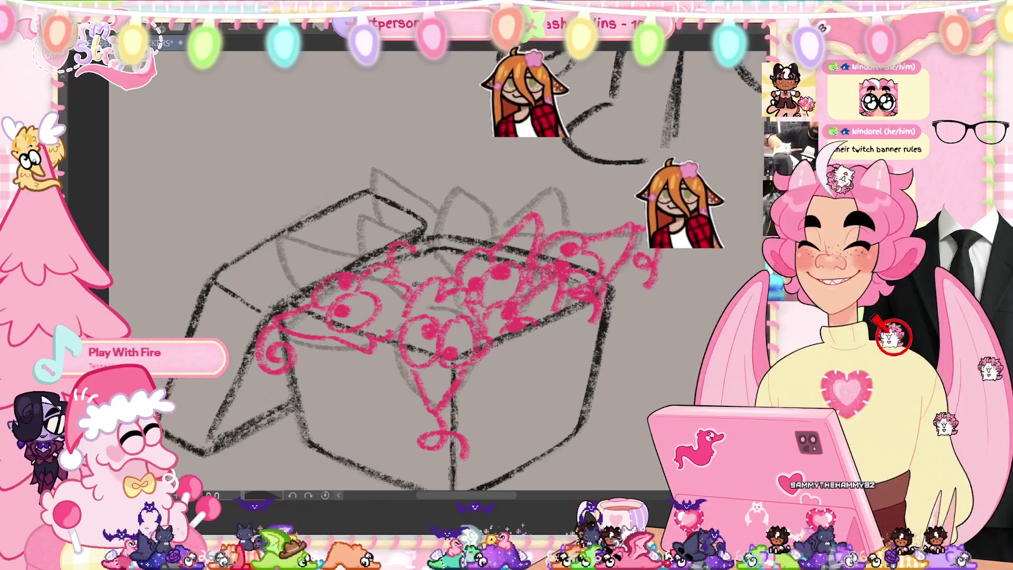
# Try new pink ear strokes on the top-left creatures, undoing each attempt.
pyautogui.moveTo(390, 243)
pyautogui.mouseDown()
pyautogui.moveTo(430, 285)
pyautogui.moveTo(422, 248)
pyautogui.mouseUp()
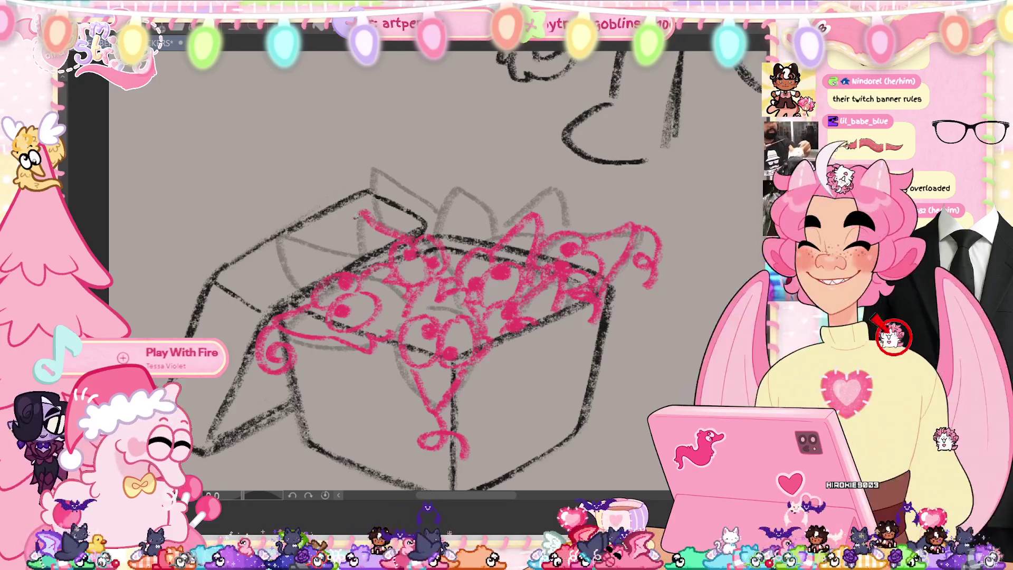
pyautogui.hotkey('ctrl', 'z')
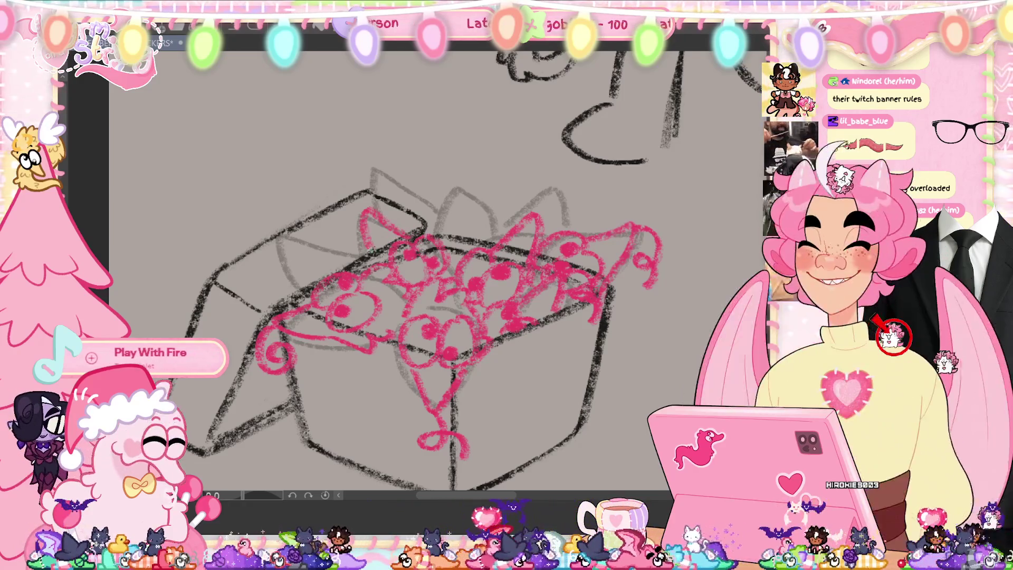
pyautogui.hotkey('ctrl', 'z')
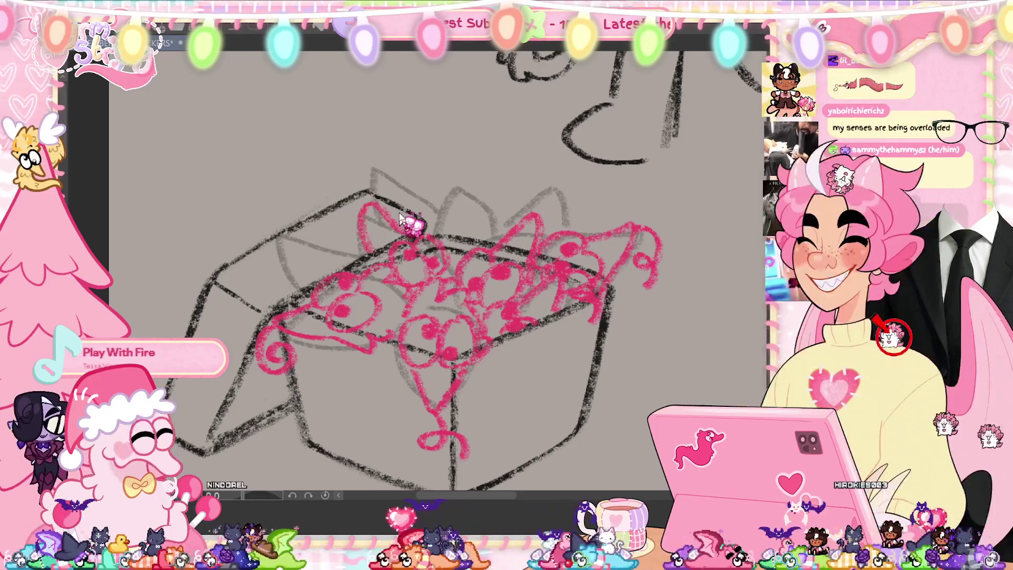
pyautogui.hotkey('ctrl', 'z')
pyautogui.hotkey('ctrl', 'z')
pyautogui.moveTo(369, 203); pyautogui.dragTo(409, 235)
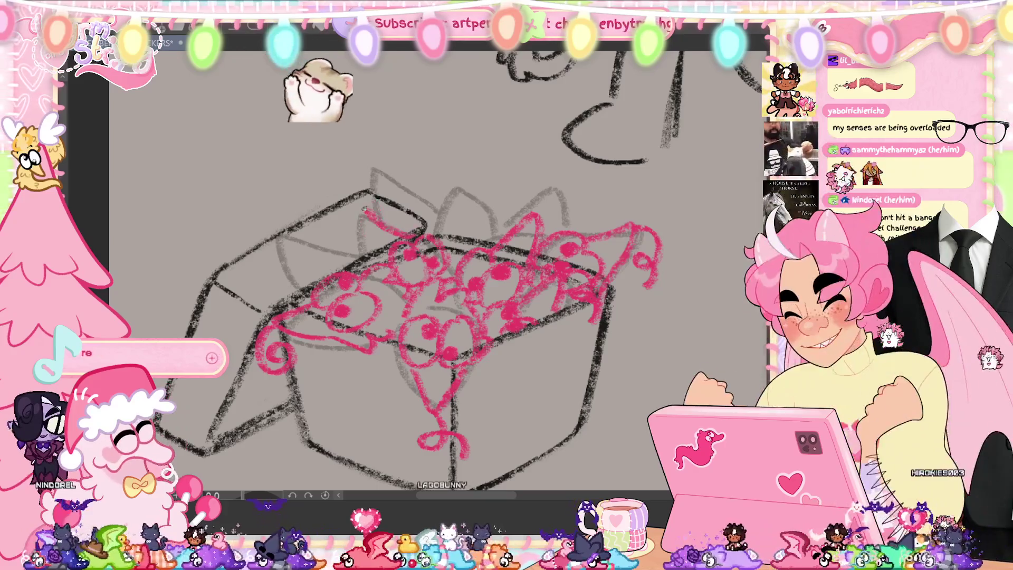
pyautogui.hotkey('ctrl', 'z')
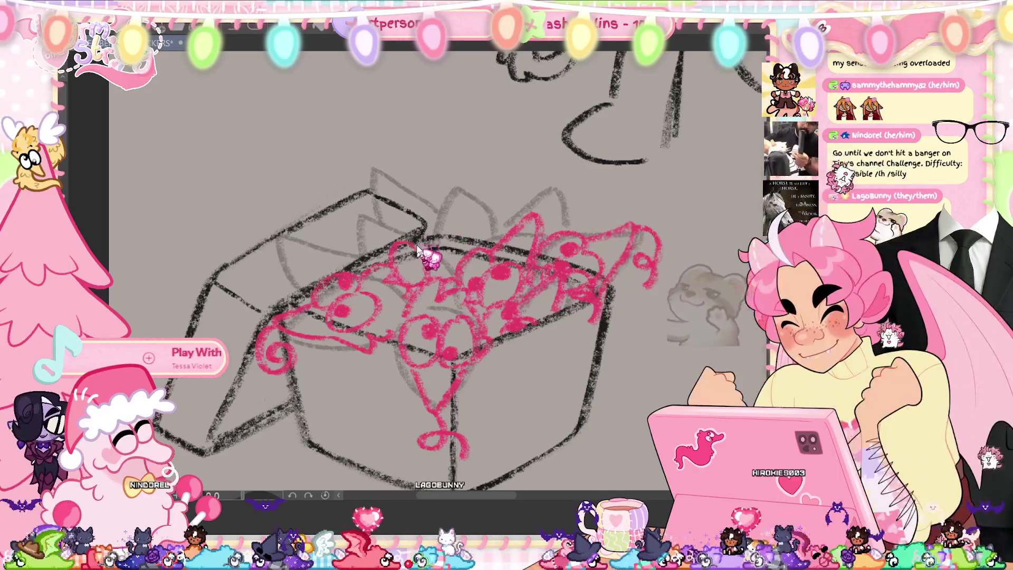
# Draw a looping creature outline at the box's top with a short pink line.
pyautogui.moveTo(395, 266)
pyautogui.mouseDown()
pyautogui.moveTo(420, 235)
pyautogui.moveTo(432, 245)
pyautogui.mouseUp()
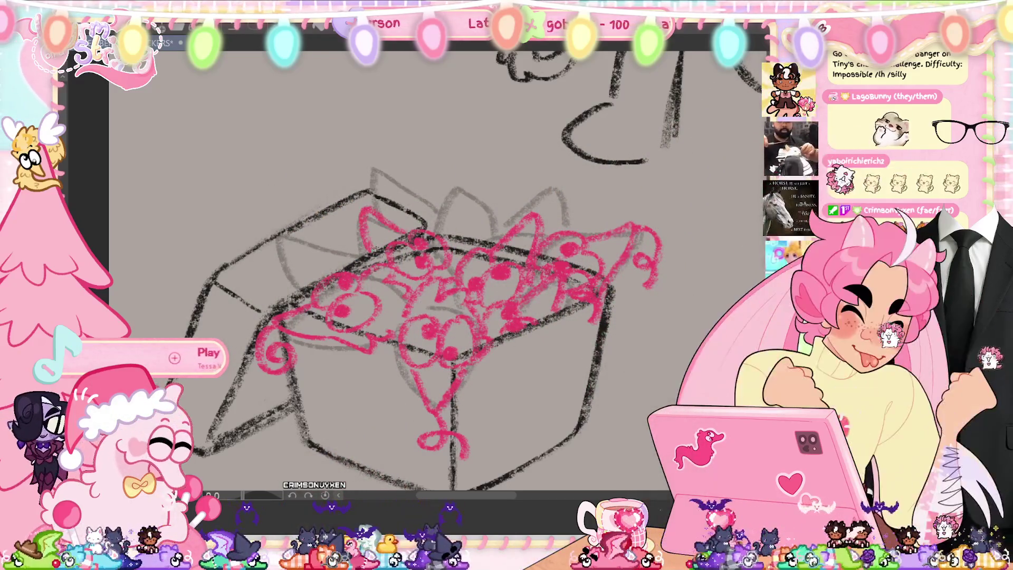
pyautogui.moveTo(417, 231)
pyautogui.mouseDown()
pyautogui.moveTo(367, 216)
pyautogui.moveTo(390, 229)
pyautogui.mouseUp()
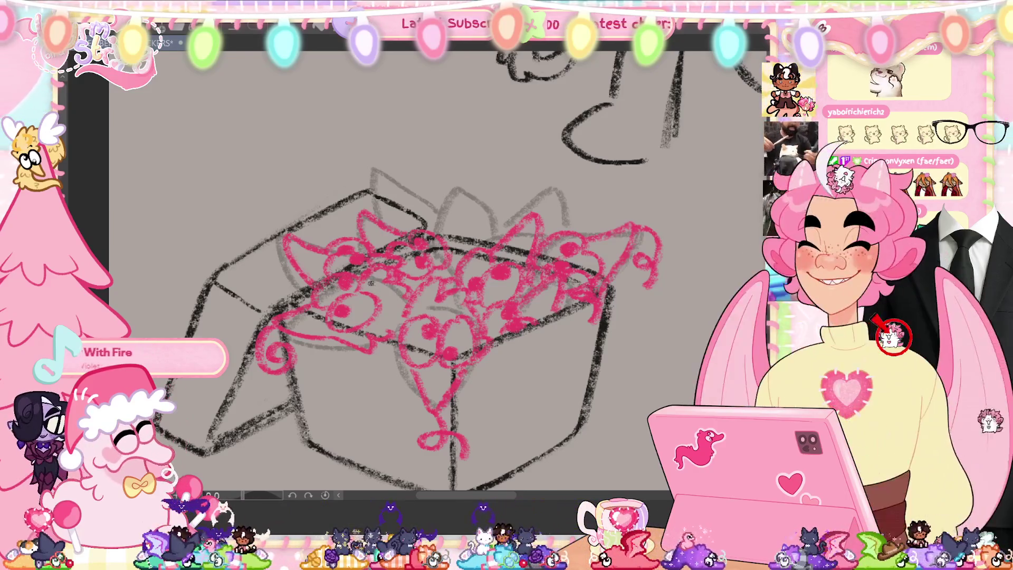
pyautogui.hotkey('ctrl', 'z')
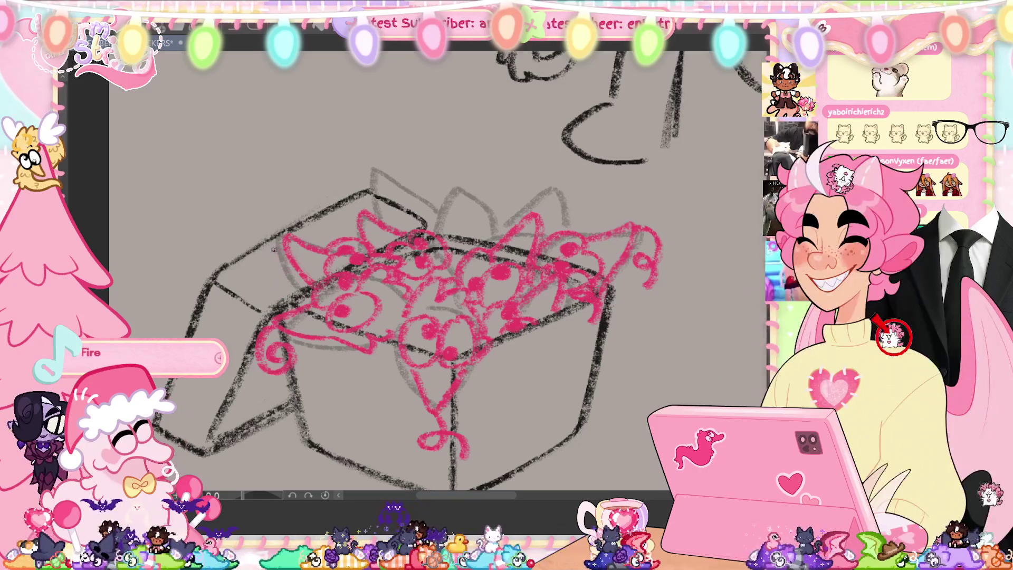
# Save the page and try curls near the box's top-left corner, undoing both.
pyautogui.hotkey('ctrl', 's')
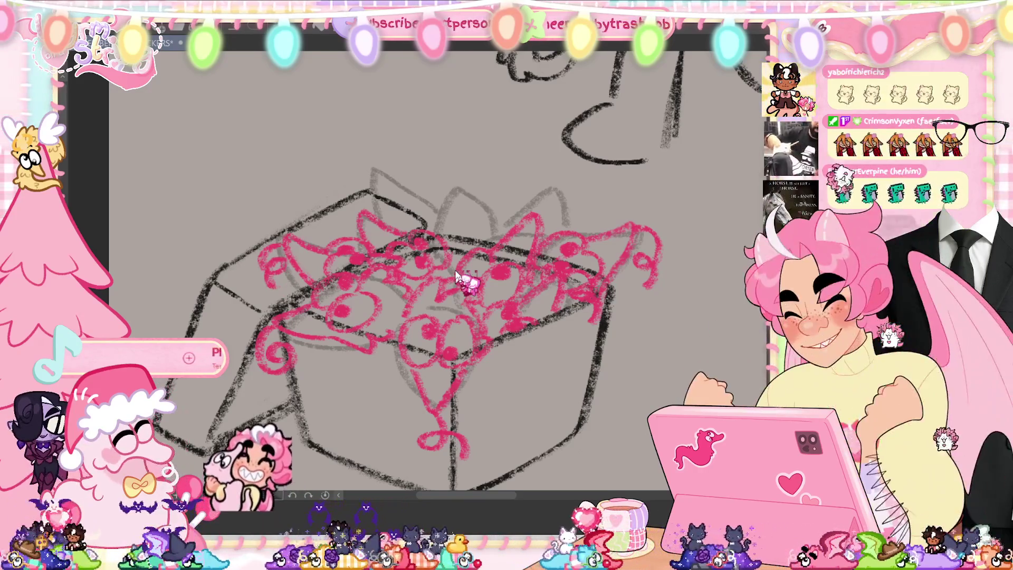
pyautogui.moveTo(365, 211)
pyautogui.mouseDown()
pyautogui.moveTo(338, 218)
pyautogui.moveTo(356, 196)
pyautogui.mouseUp()
pyautogui.hotkey('ctrl', 'z')
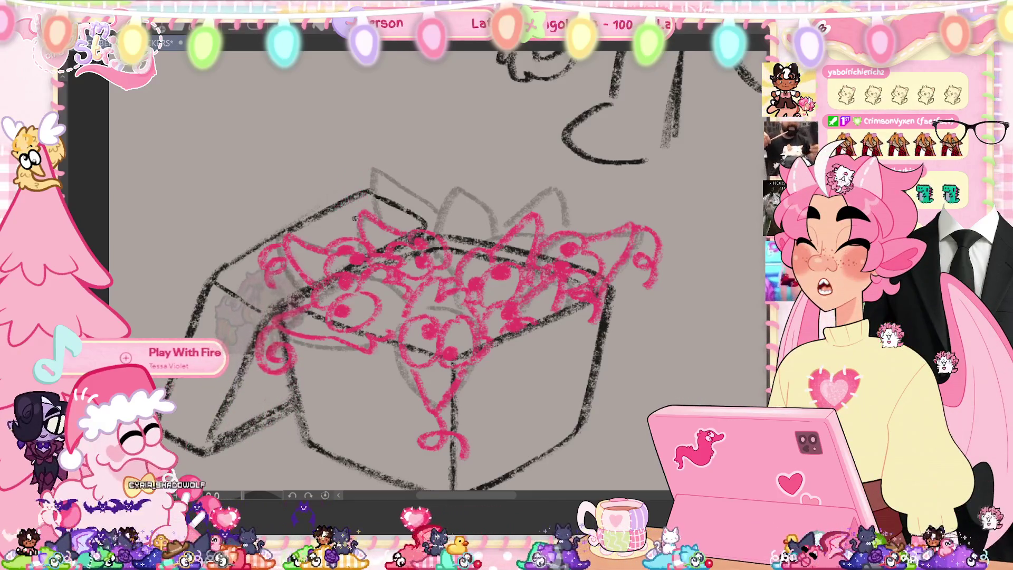
pyautogui.moveTo(324, 237); pyautogui.dragTo(342, 217)
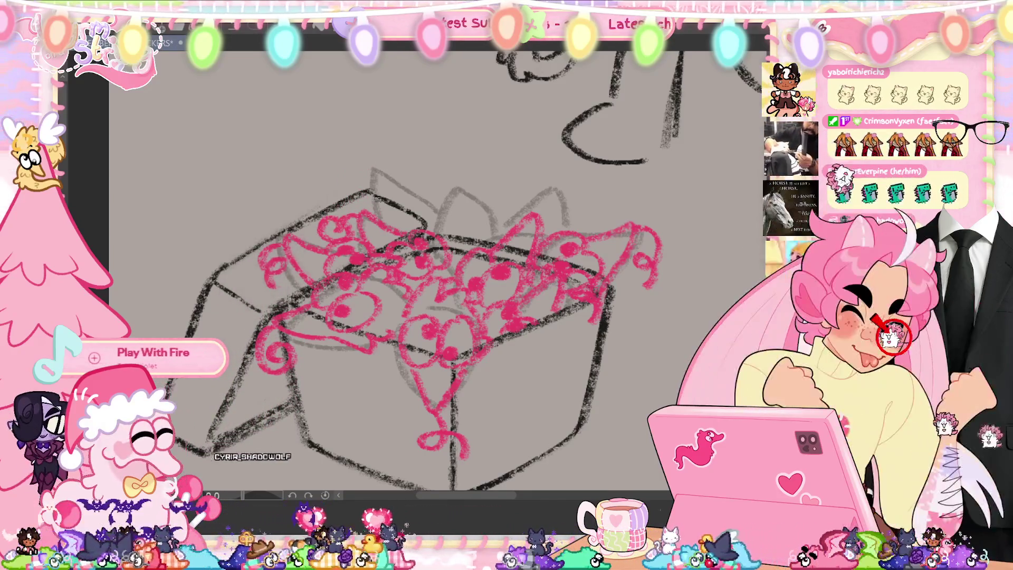
pyautogui.hotkey('ctrl', 'z')
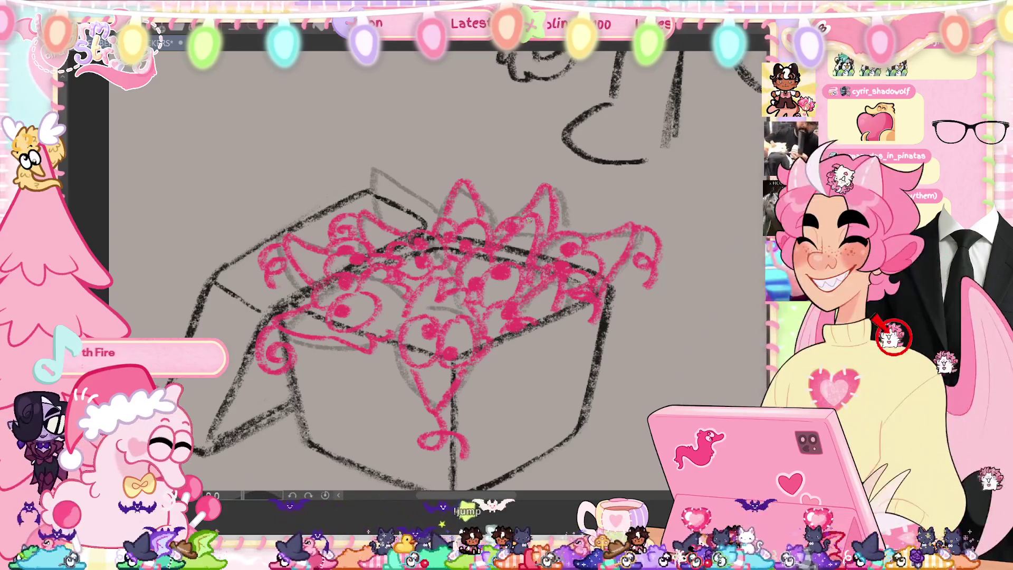
# Rework the curls on the new creature's right and left ears.
pyautogui.hotkey('ctrl', 'z')
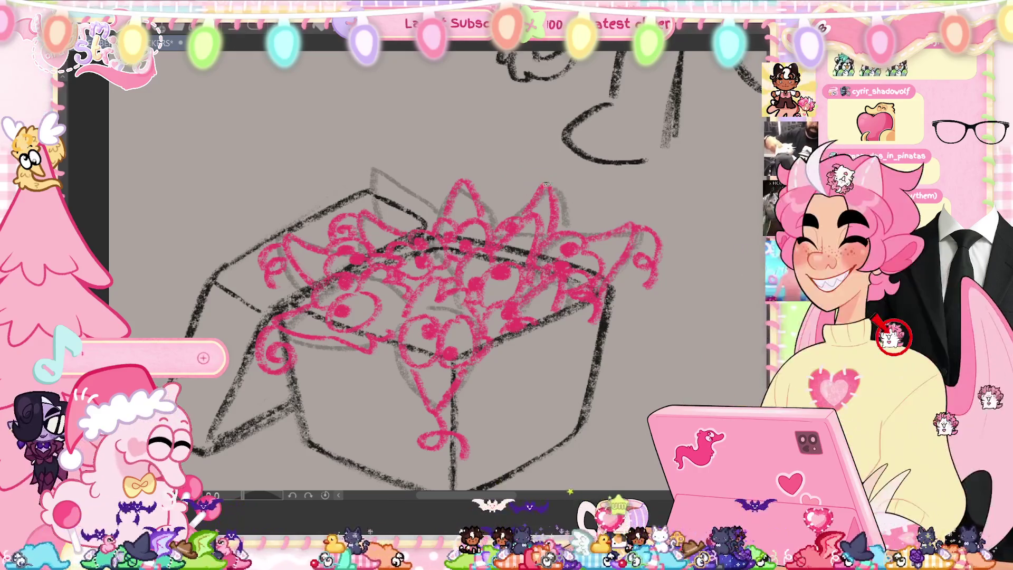
pyautogui.hotkey('ctrl', 'z')
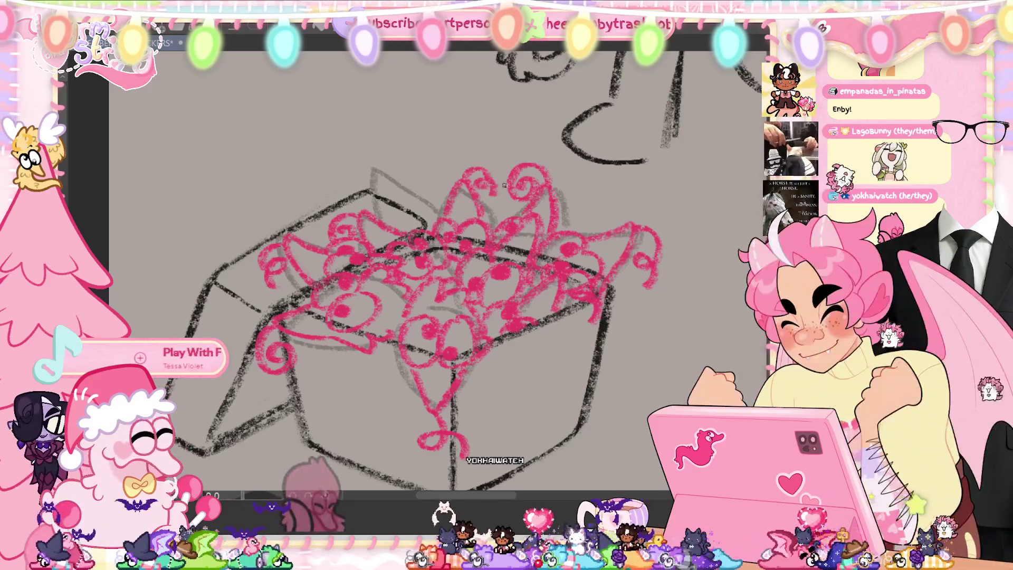
pyautogui.moveTo(464, 185); pyautogui.dragTo(498, 181)
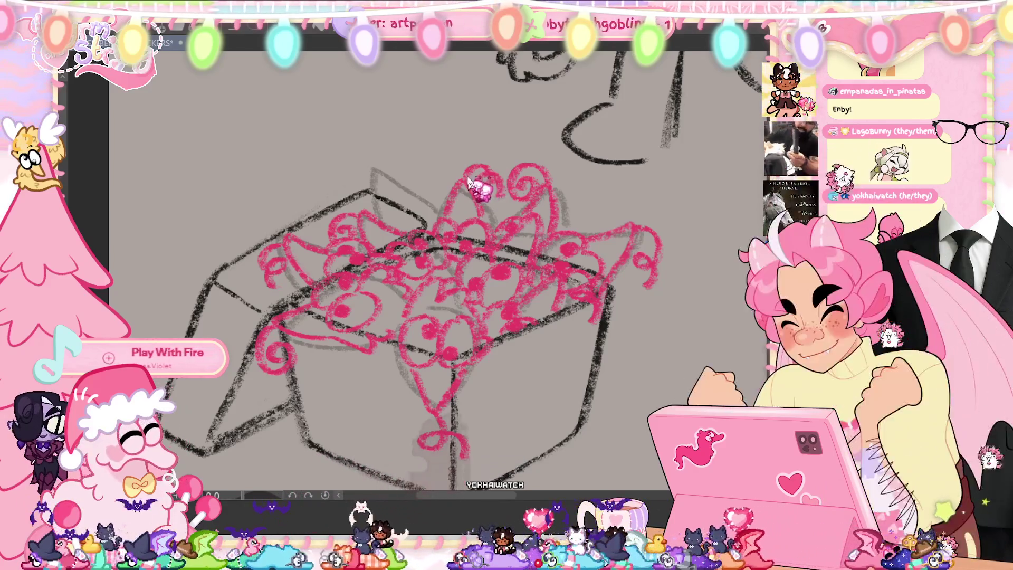
pyautogui.hotkey('ctrl', 'z')
pyautogui.moveTo(429, 168)
pyautogui.mouseDown()
pyautogui.moveTo(490, 179)
pyautogui.moveTo(444, 169)
pyautogui.moveTo(463, 186)
pyautogui.moveTo(448, 166)
pyautogui.moveTo(437, 198)
pyautogui.mouseUp()
pyautogui.hotkey('ctrl', 'z')
pyautogui.hotkey('ctrl', 'z')
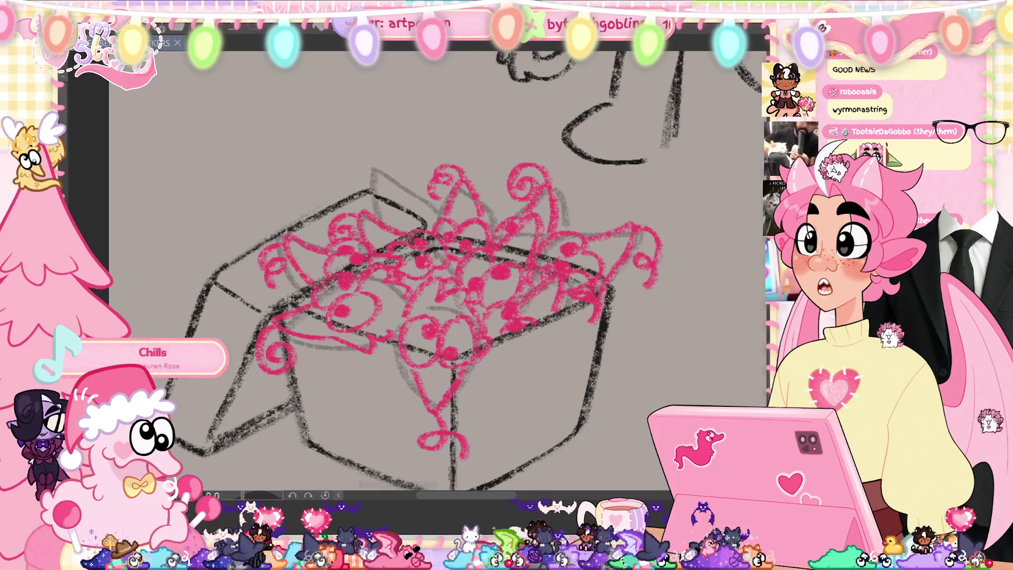
# Zoom out with Ctrl+0 to view the whole sketch page.
pyautogui.hotkey('ctrl', '0')
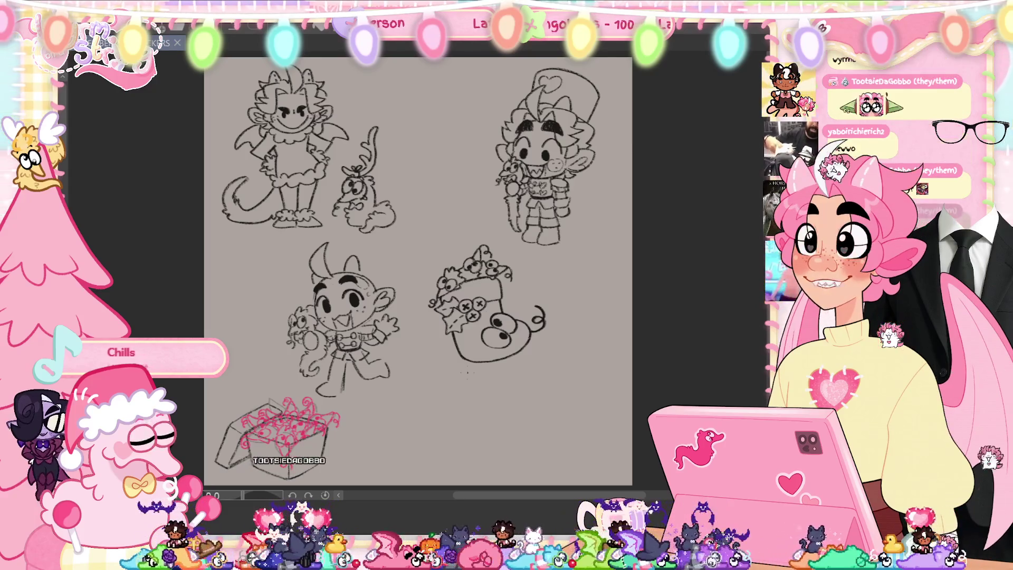
# Pan past the stocking sketch to the gift box and zoom in on it.
pyautogui.scroll(3, 591, 174)
pyautogui.scroll(-2, 607, 231)
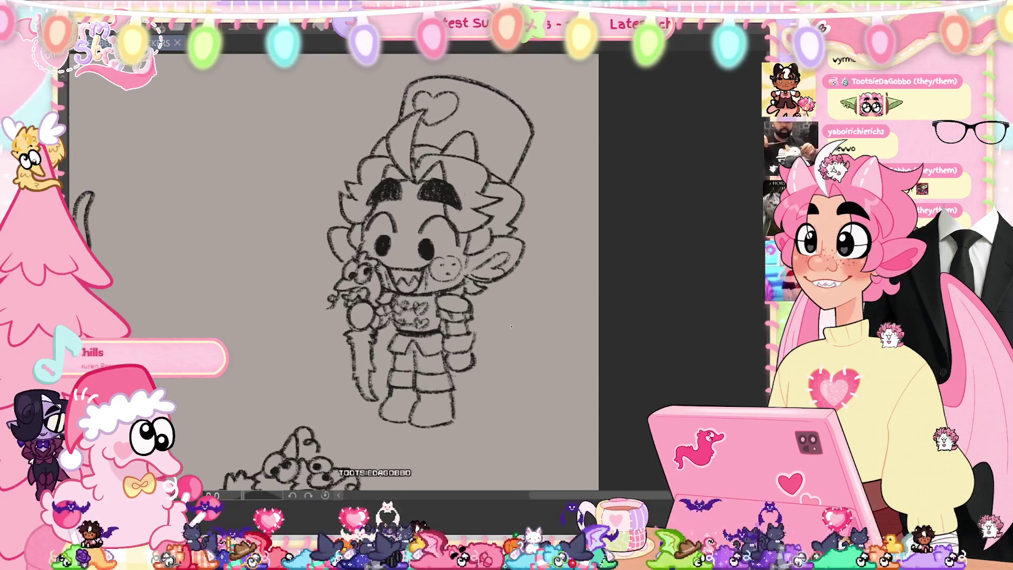
pyautogui.moveTo(607, 231); pyautogui.dragTo(527, 159)
pyautogui.scroll(3, 501, 249)
pyautogui.scroll(2, 502, 249)
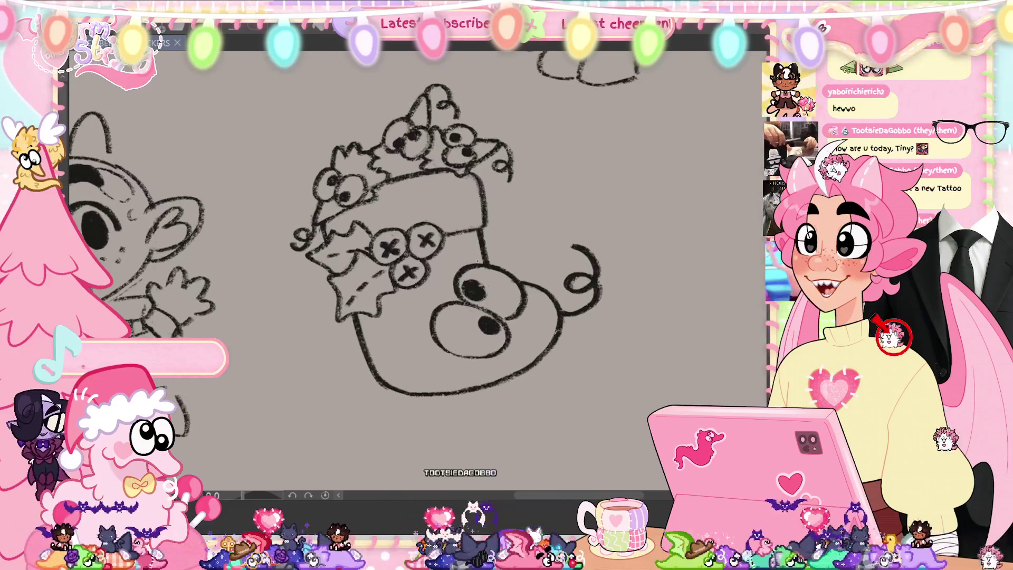
pyautogui.scroll(-3, 369, 300)
pyautogui.moveTo(369, 300); pyautogui.dragTo(528, 221)
pyautogui.scroll(3, 535, 244)
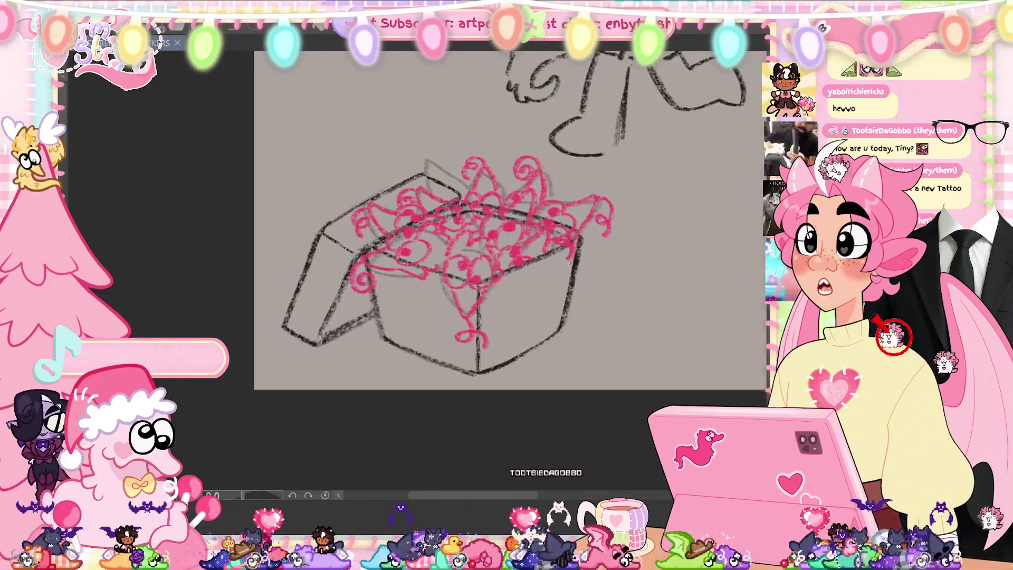
pyautogui.scroll(3, 534, 244)
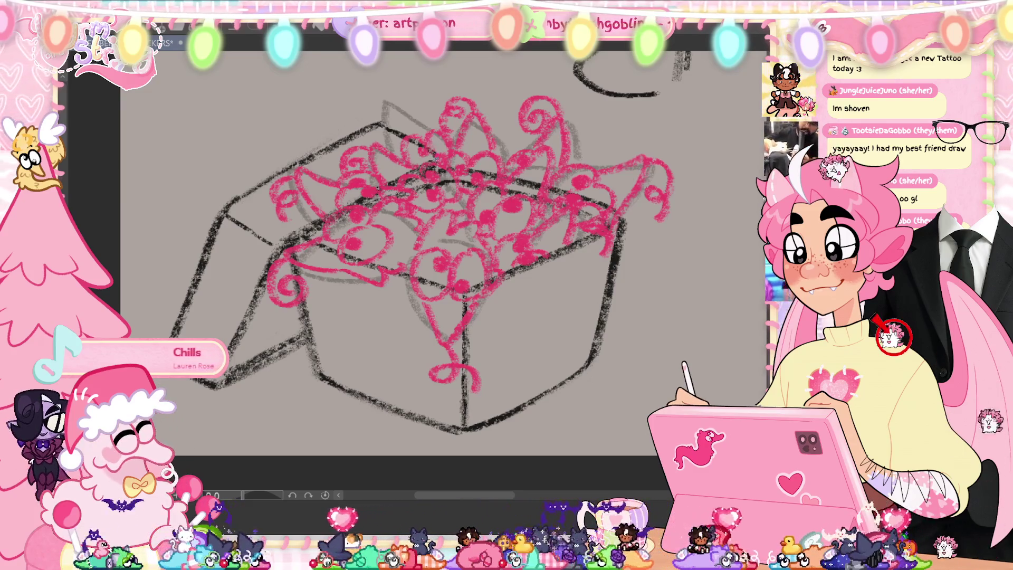
# Try a pink leaf shape and curl above the creatures, then undo both.
pyautogui.moveTo(422, 139); pyautogui.dragTo(388, 142)
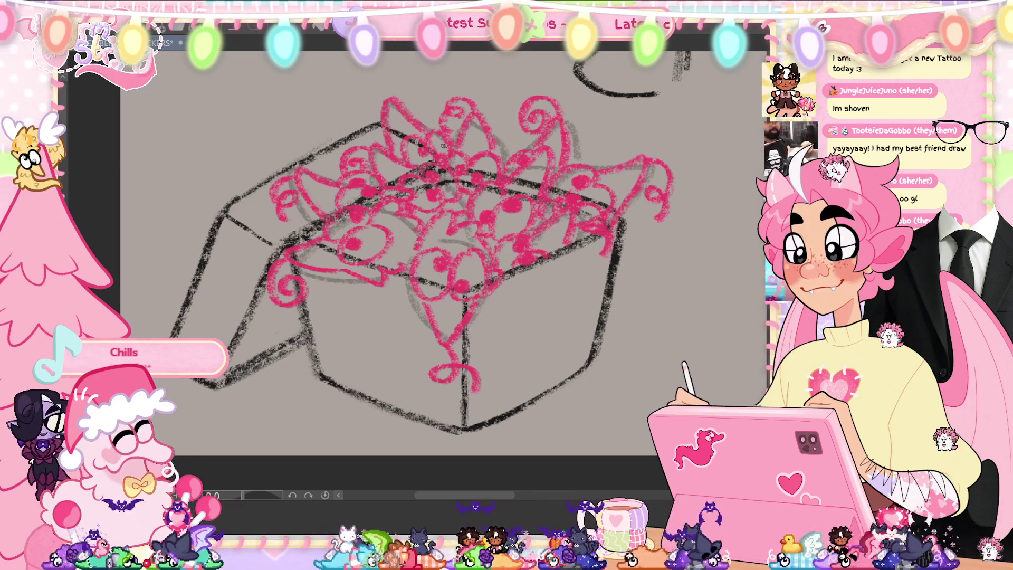
pyautogui.moveTo(383, 103)
pyautogui.mouseDown()
pyautogui.moveTo(361, 106)
pyautogui.moveTo(372, 129)
pyautogui.mouseUp()
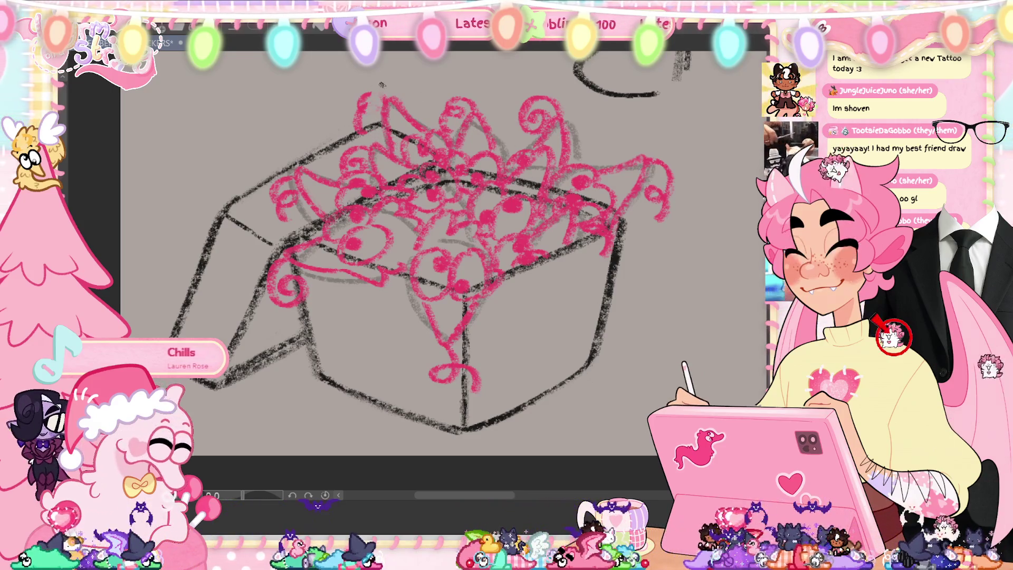
pyautogui.hotkey('ctrl', 'z')
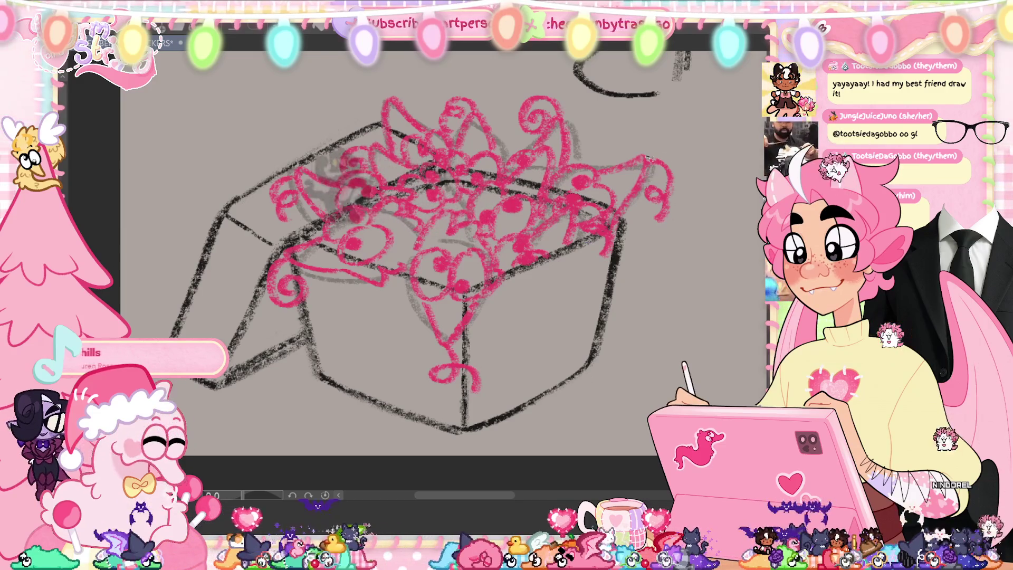
pyautogui.hotkey('ctrl', 'z')
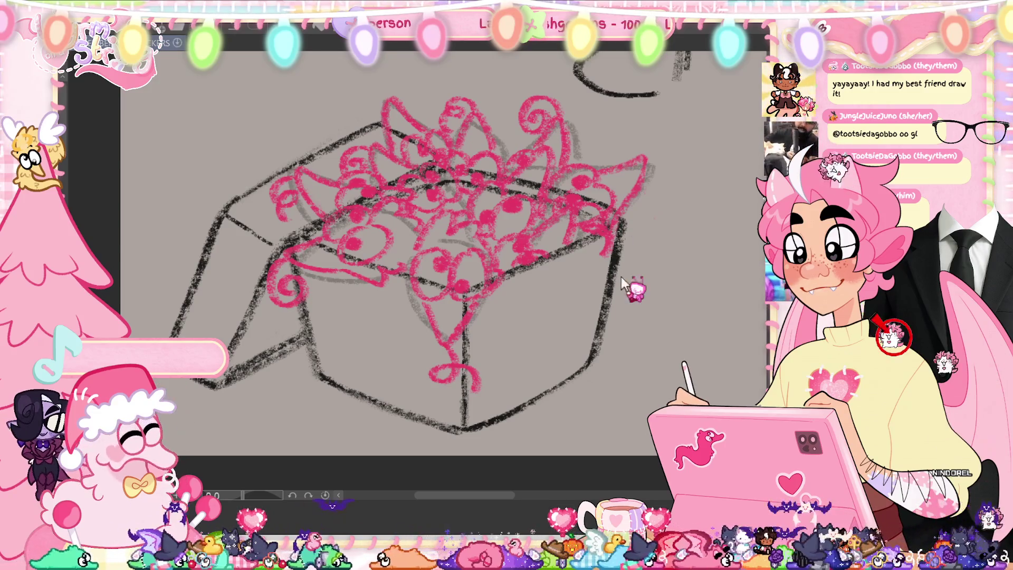
# Delete the grey rough sketch layer and save, undoing an accidental pink fill afterward.
pyautogui.press('Delete')
pyautogui.press('Return')
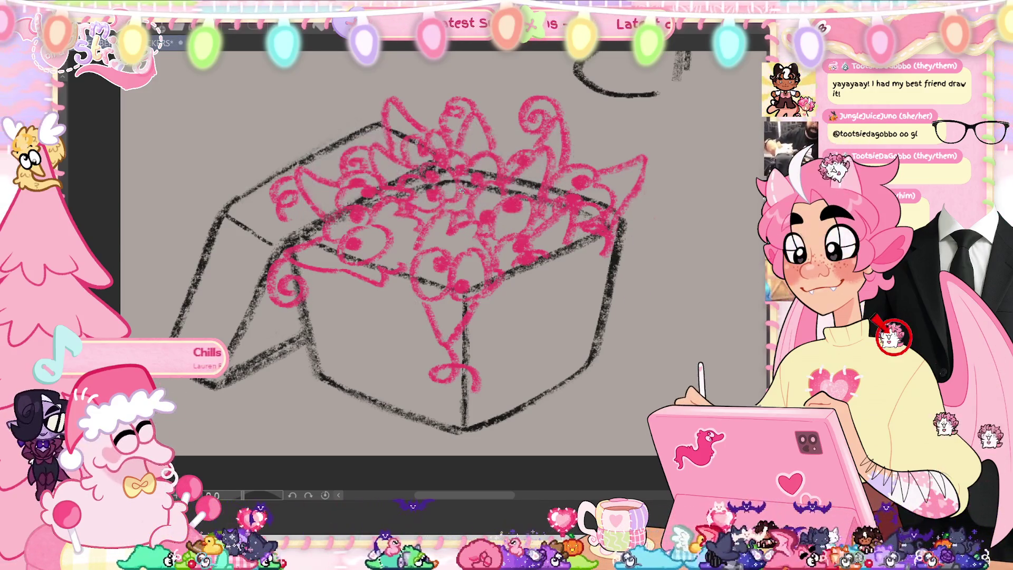
pyautogui.hotkey('ctrl', 's')
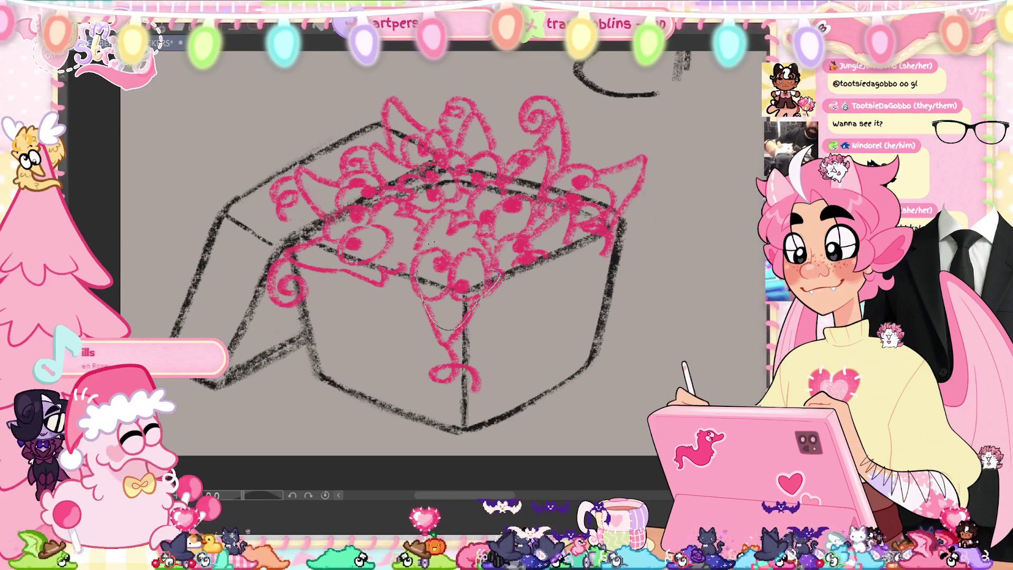
pyautogui.moveTo(498, 275); pyautogui.dragTo(399, 262)
pyautogui.hotkey('ctrl', 'z')
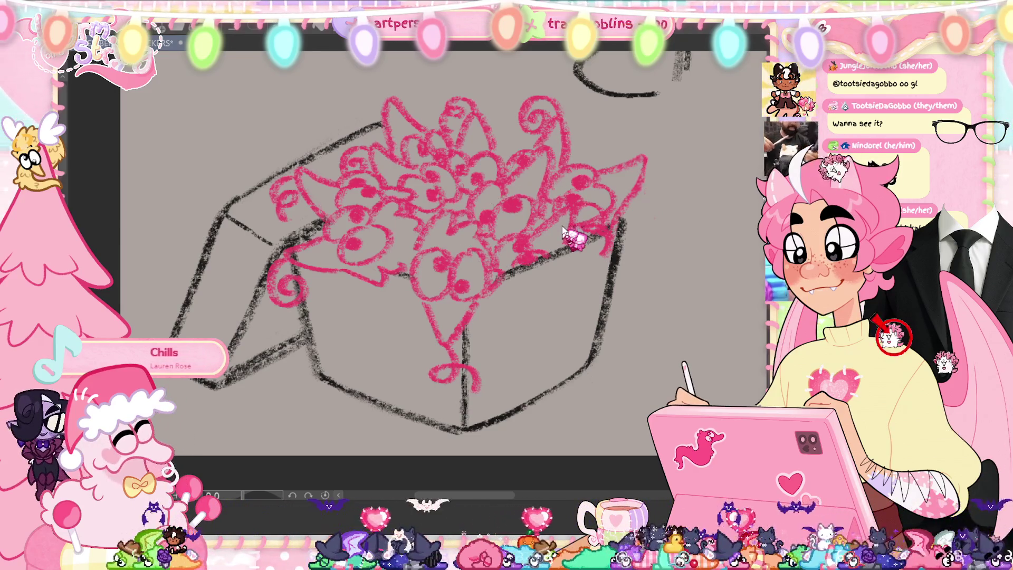
pyautogui.hotkey('ctrl', 'u')
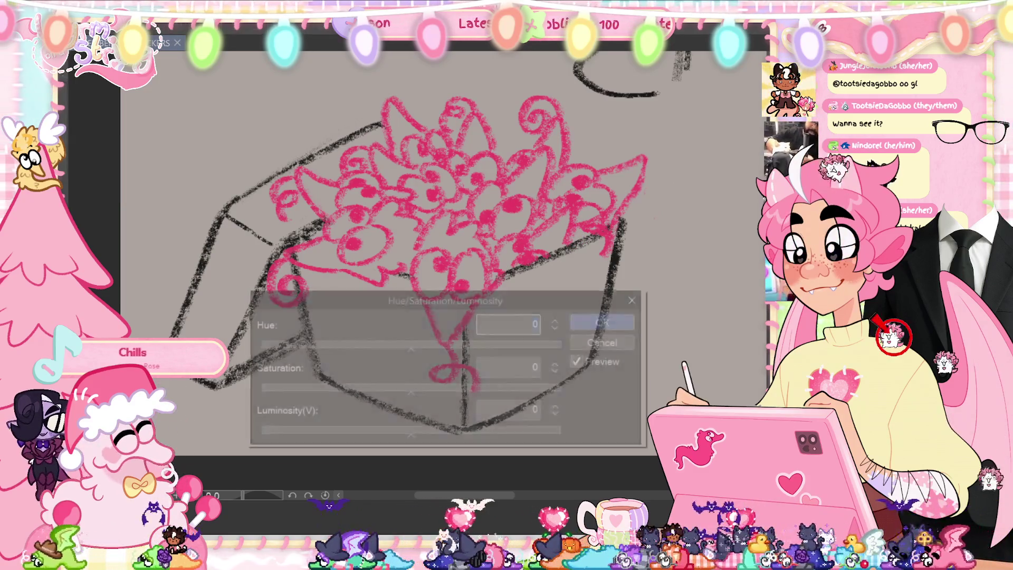
# Drop Luminosity to -100 so the pink linework turns black, and save.
pyautogui.click(315, 434)
pyautogui.moveTo(315, 434); pyautogui.dragTo(257, 435)
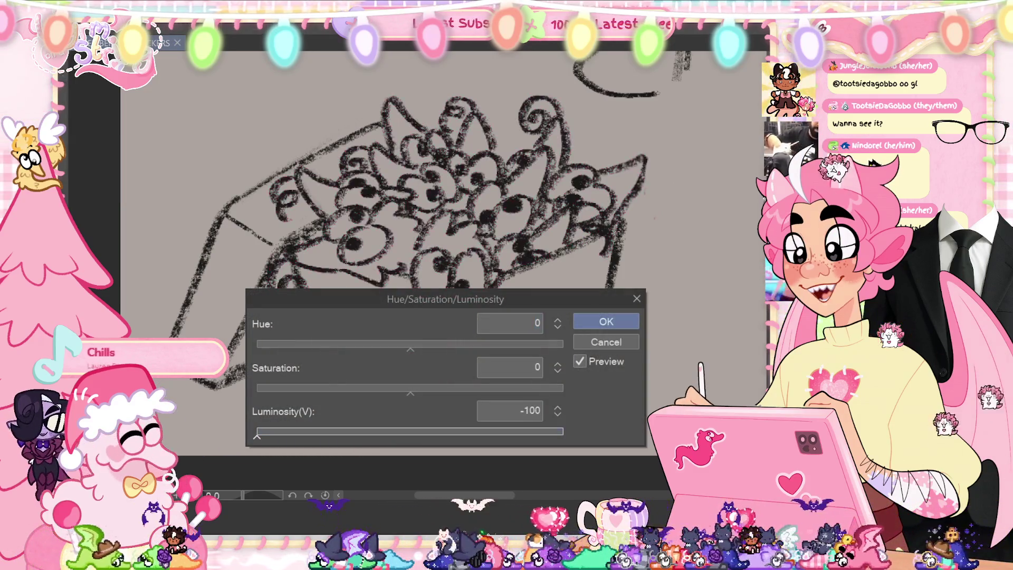
pyautogui.click(611, 322)
pyautogui.hotkey('ctrl', 's')
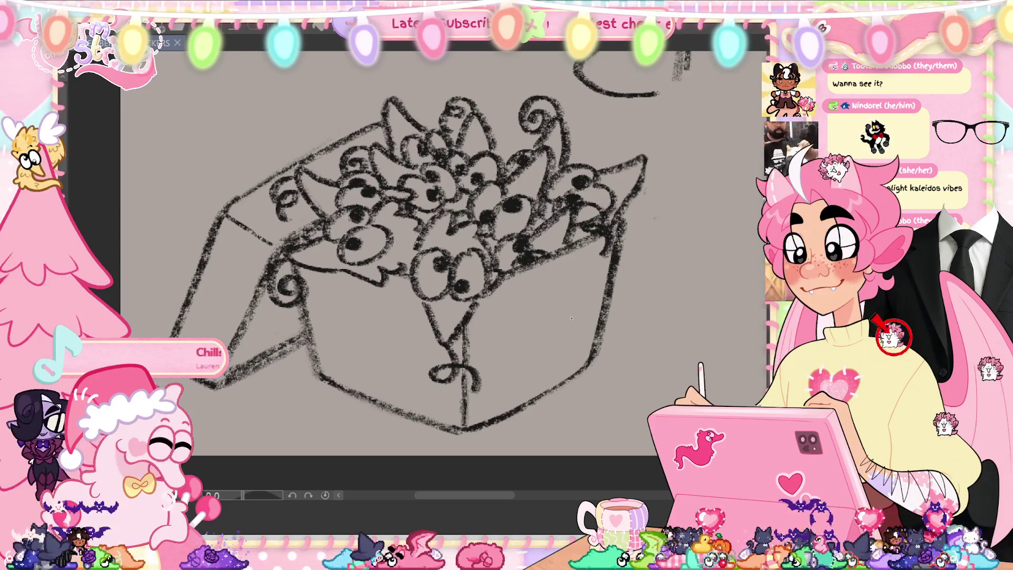
pyautogui.scroll(-2, 570, 318)
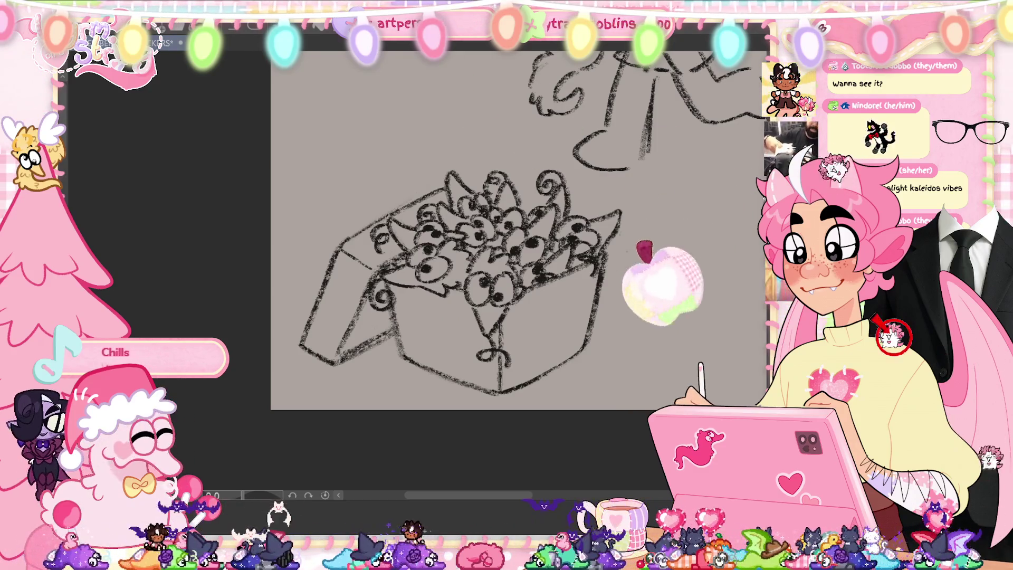
pyautogui.scroll(2, 580, 361)
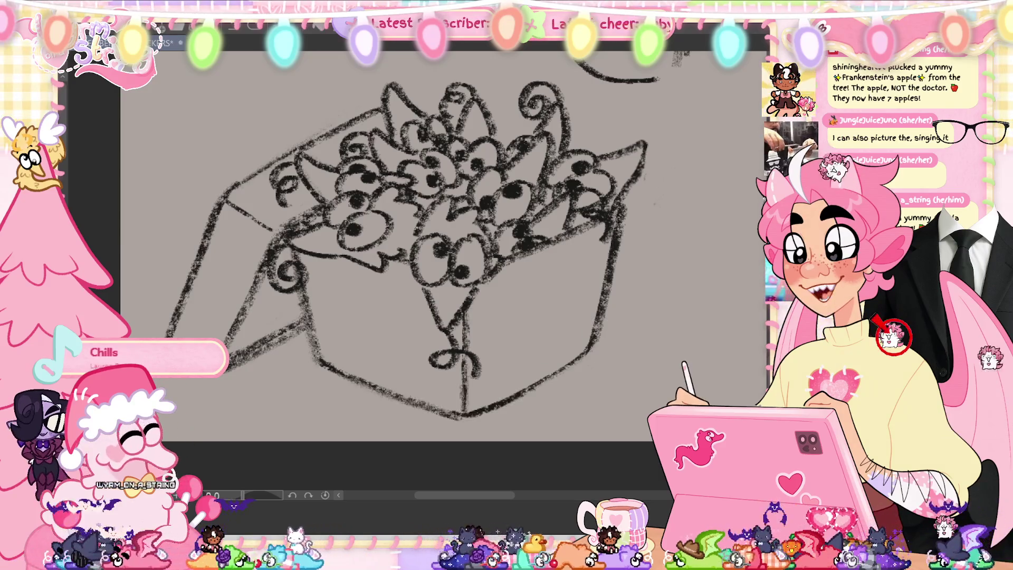
# Draw and repeatedly redraw a vertical stripe on the box's right face.
pyautogui.moveTo(531, 263); pyautogui.dragTo(534, 342)
pyautogui.hotkey('ctrl', 'z')
pyautogui.moveTo(538, 254); pyautogui.dragTo(526, 385)
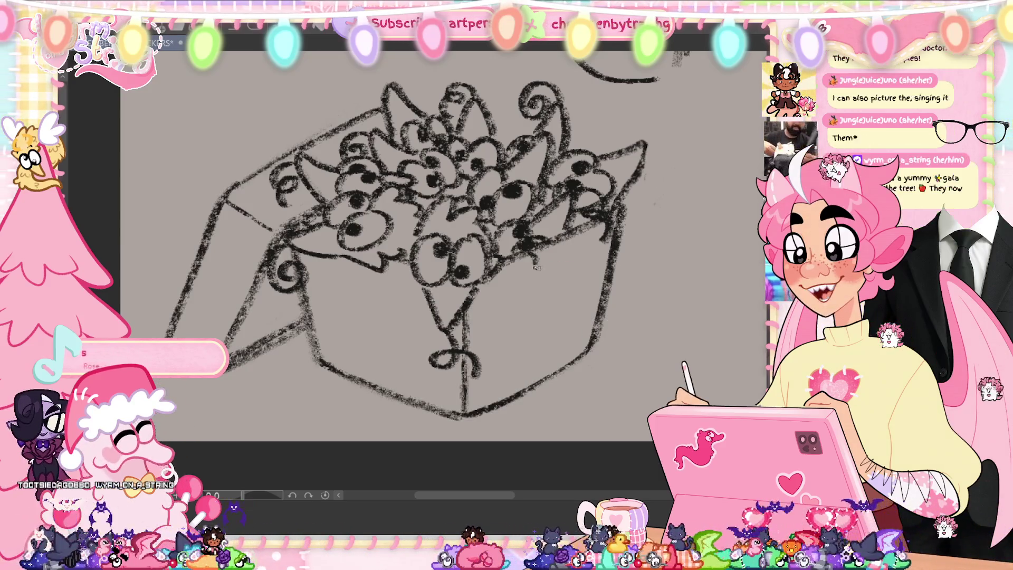
pyautogui.moveTo(588, 240); pyautogui.dragTo(562, 380)
pyautogui.hotkey('ctrl', 'z')
pyautogui.hotkey('ctrl', 'z')
pyautogui.moveTo(539, 252); pyautogui.dragTo(519, 394)
pyautogui.hotkey('ctrl', 'z')
pyautogui.moveTo(538, 253); pyautogui.dragTo(527, 384)
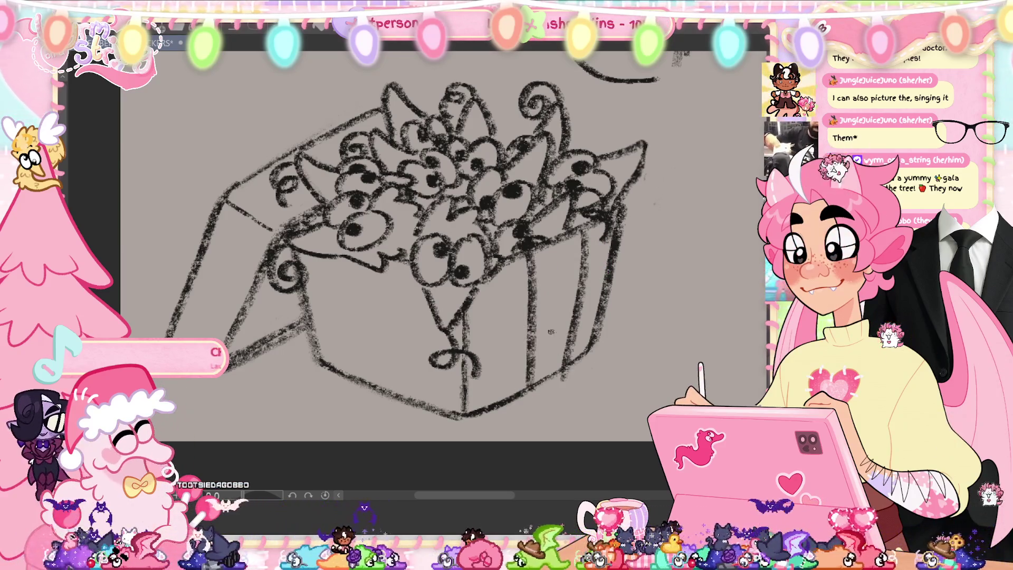
pyautogui.hotkey('ctrl', 'z')
pyautogui.moveTo(539, 253)
pyautogui.mouseDown()
pyautogui.moveTo(529, 394)
pyautogui.moveTo(528, 380)
pyautogui.mouseUp()
pyautogui.hotkey('ctrl', 'z')
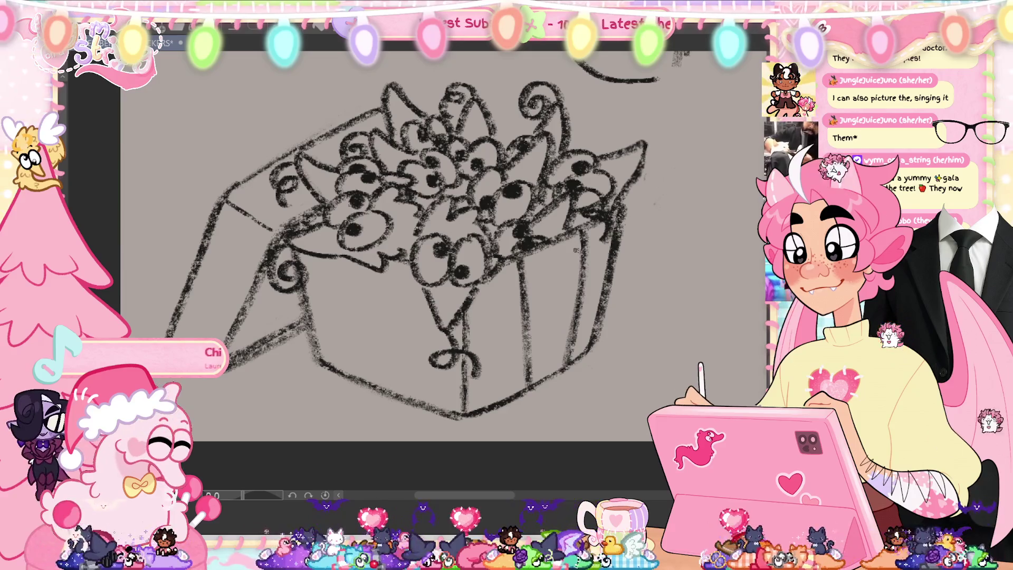
# Draw two vertical stripes down the box front and save.
pyautogui.moveTo(337, 262)
pyautogui.mouseDown()
pyautogui.moveTo(351, 367)
pyautogui.moveTo(369, 387)
pyautogui.mouseUp()
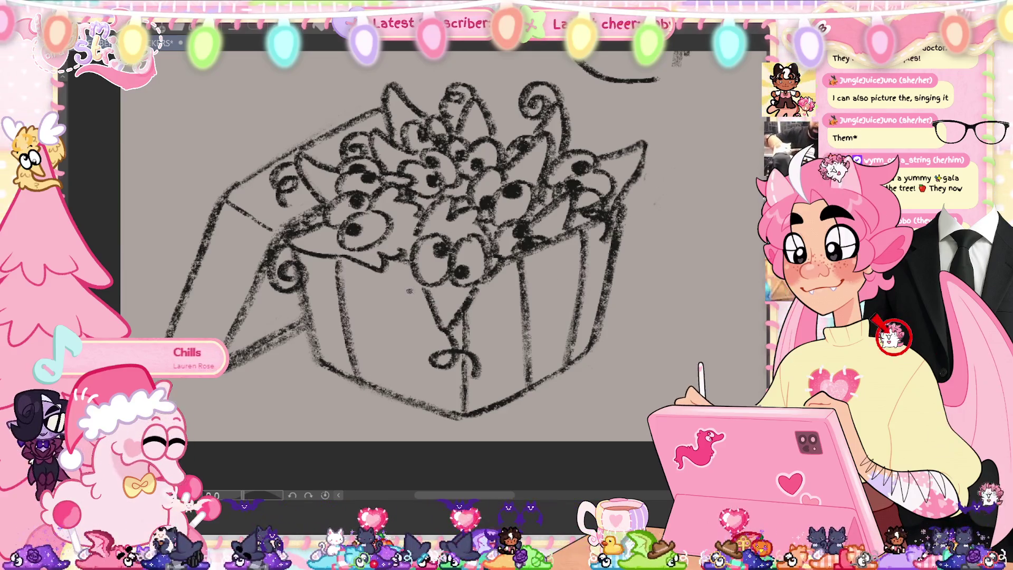
pyautogui.moveTo(407, 270); pyautogui.dragTo(404, 406)
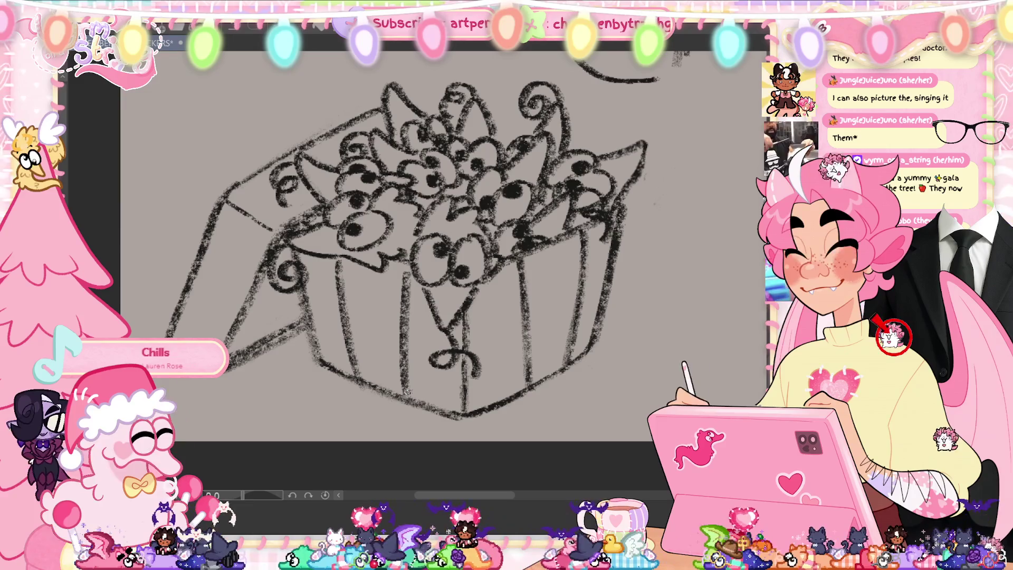
pyautogui.hotkey('ctrl', 's')
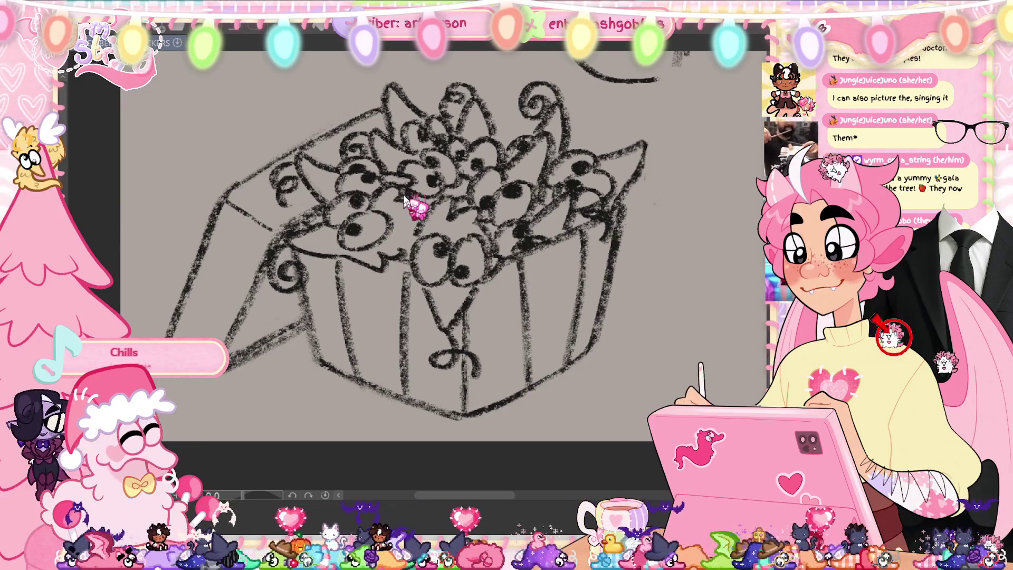
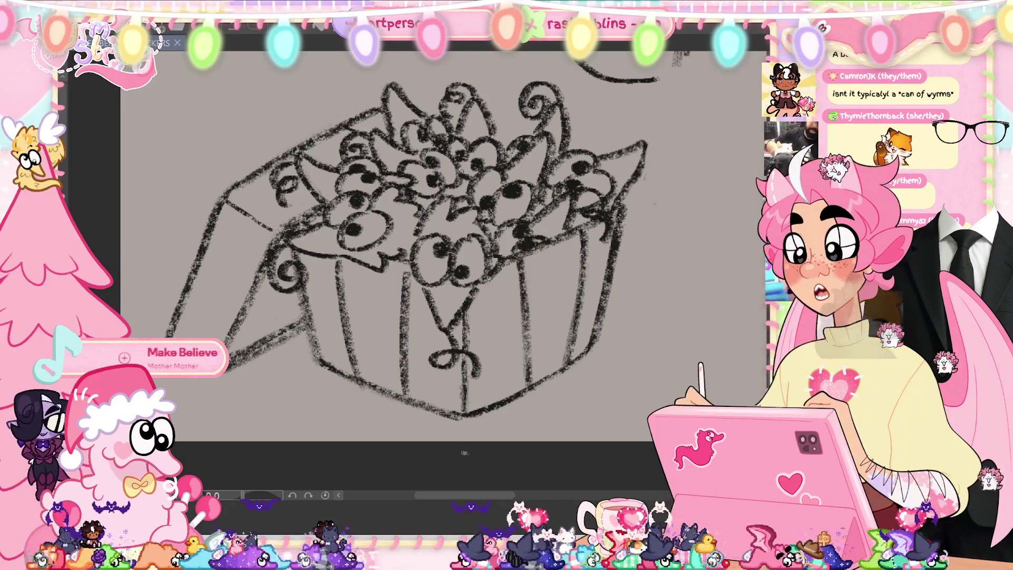
# Draw a pencil line across the gift box's left flap, undoing and redrawing it once.
pyautogui.moveTo(205, 259); pyautogui.dragTo(258, 289)
pyautogui.hotkey('ctrl', 'z')
pyautogui.moveTo(205, 257); pyautogui.dragTo(260, 288)
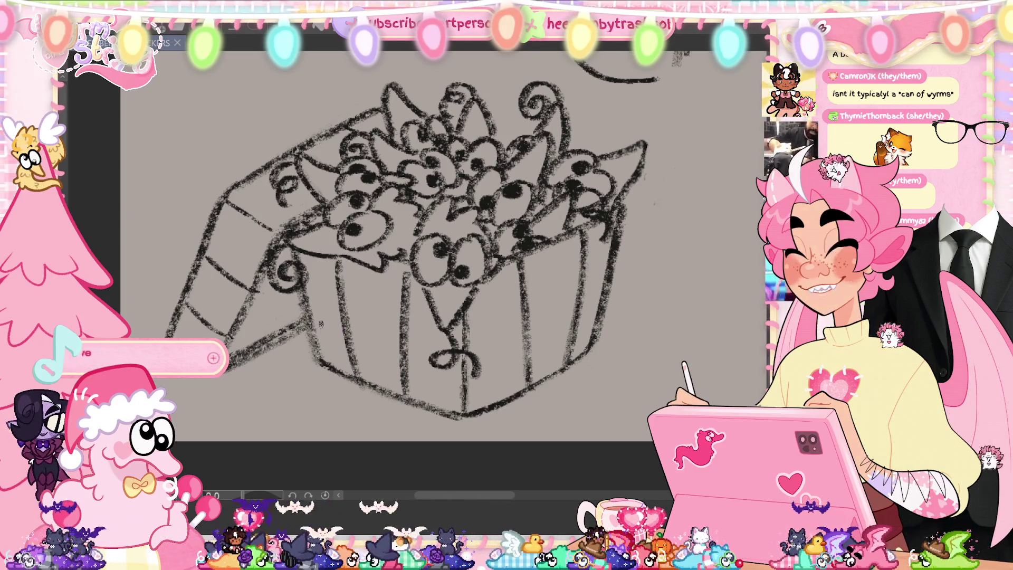
pyautogui.scroll(1, 691, 345)
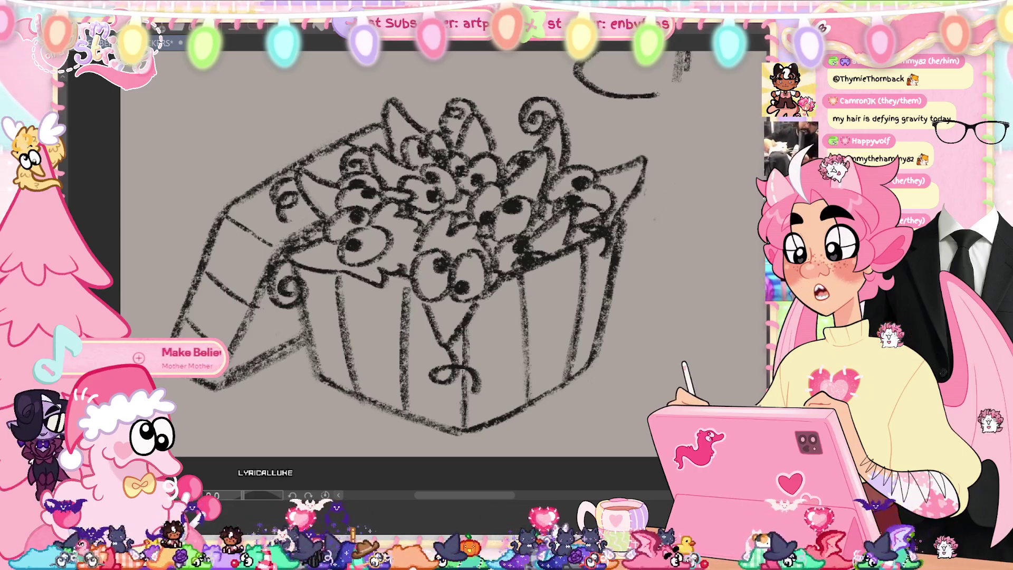
pyautogui.press('Delete')
pyautogui.hotkey('ctrl', 'z')
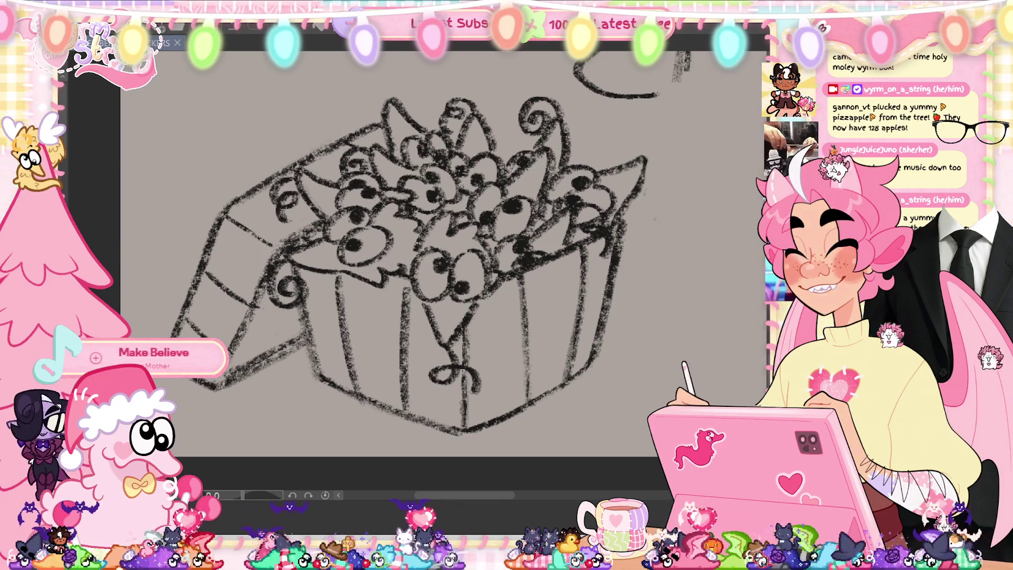
pyautogui.scroll(1, 703, 254)
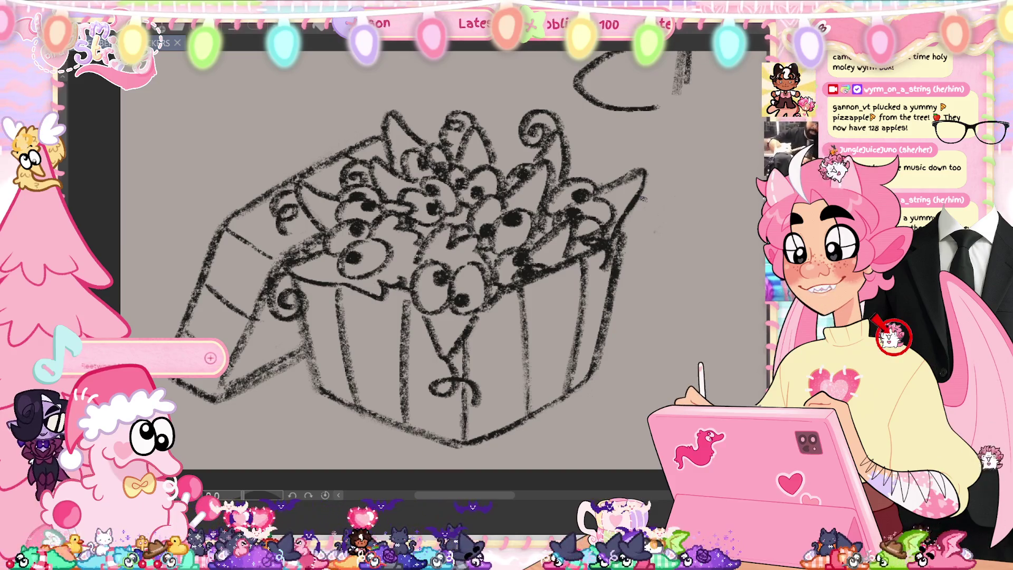
pyautogui.scroll(1, 407, 280)
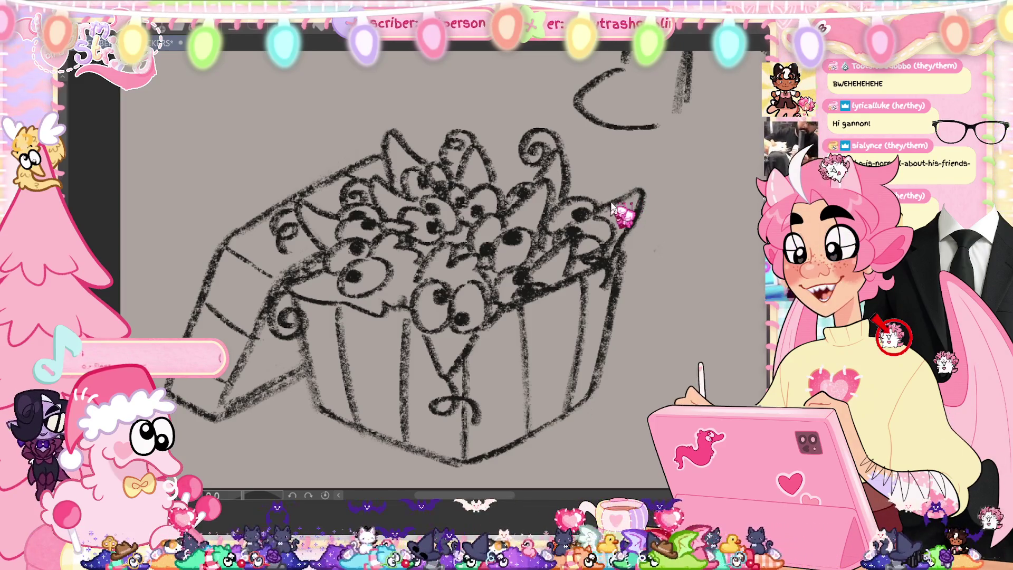
# Save the moogle gift-box sketch document with Ctrl+S.
pyautogui.hotkey('ctrl', 's')
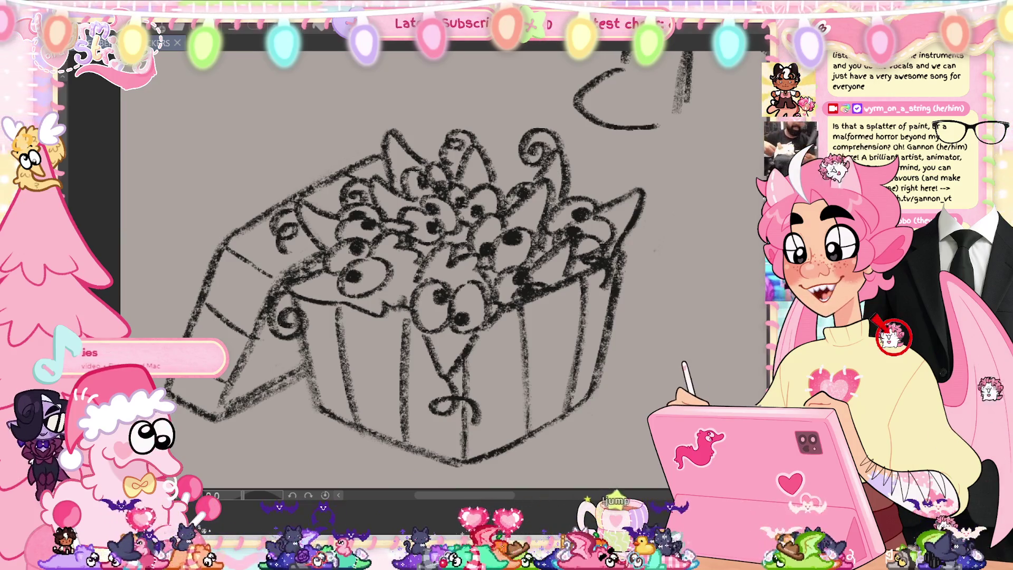
pyautogui.scroll(-1, 411, 291)
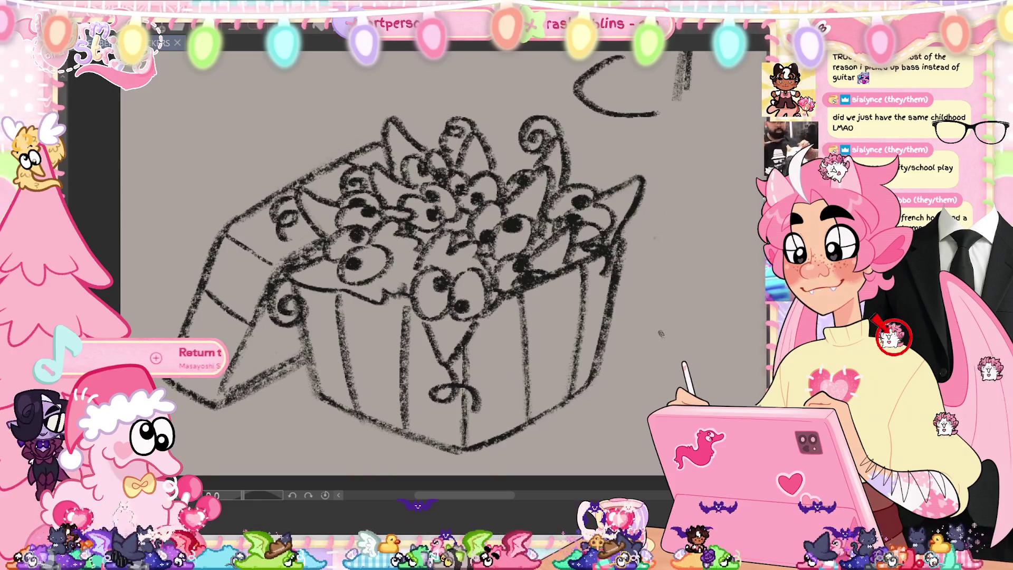
# Redraw the box's upper-left flap as an open curve and add a short vertical stroke.
pyautogui.moveTo(224, 216); pyautogui.dragTo(182, 264)
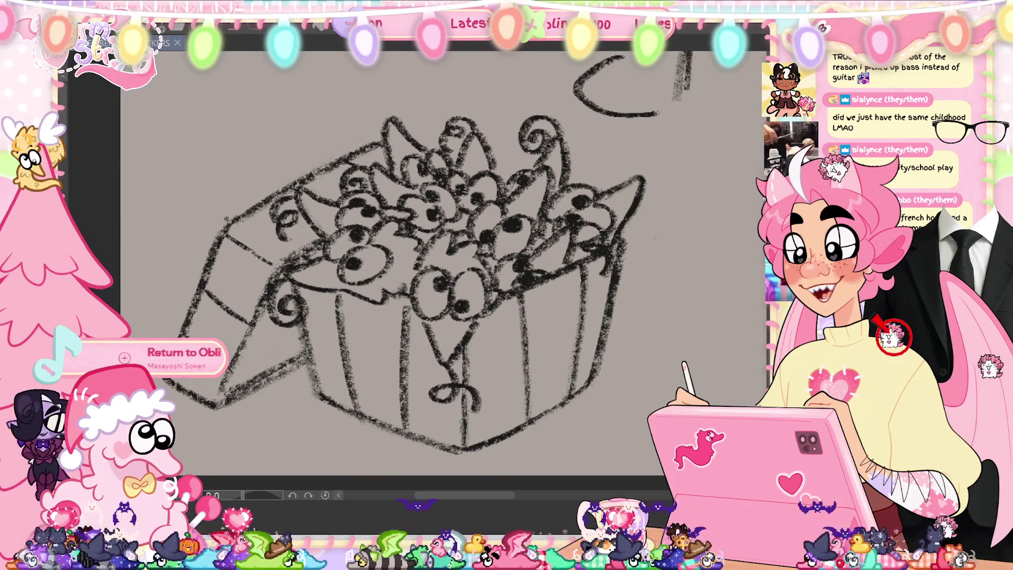
pyautogui.hotkey('ctrl', 'z')
pyautogui.moveTo(238, 206); pyautogui.dragTo(244, 168)
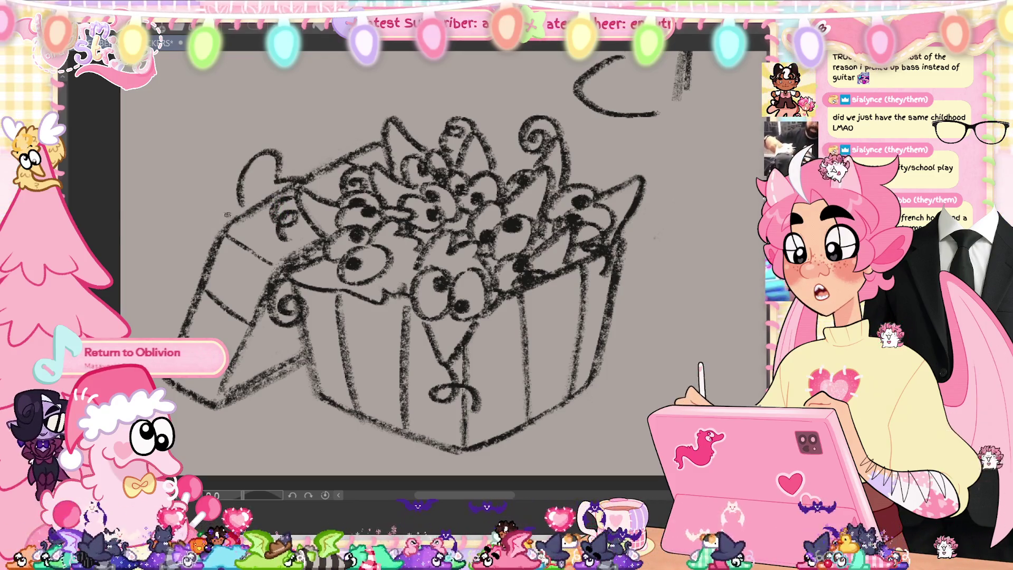
pyautogui.moveTo(226, 215); pyautogui.dragTo(142, 252)
pyautogui.hotkey('ctrl', 'z')
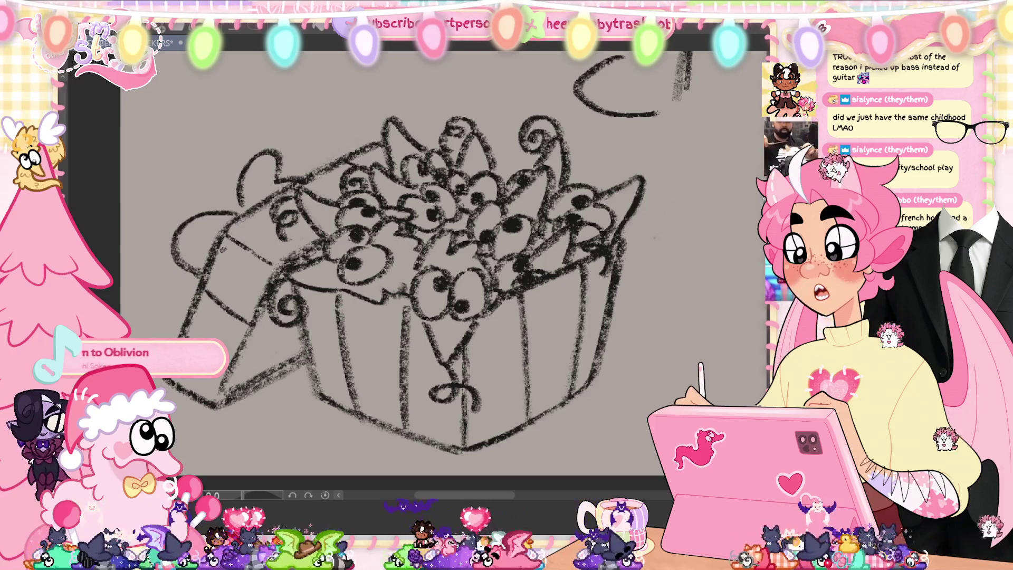
pyautogui.hotkey('ctrl', 'z')
pyautogui.moveTo(235, 210); pyautogui.dragTo(194, 255)
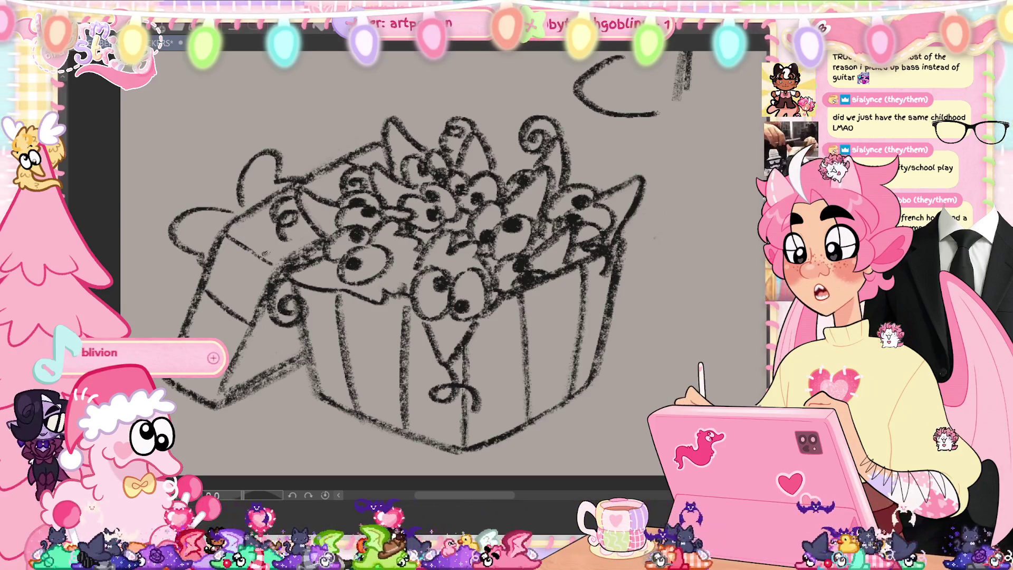
pyautogui.hotkey('ctrl', 'z')
pyautogui.moveTo(232, 210); pyautogui.dragTo(198, 272)
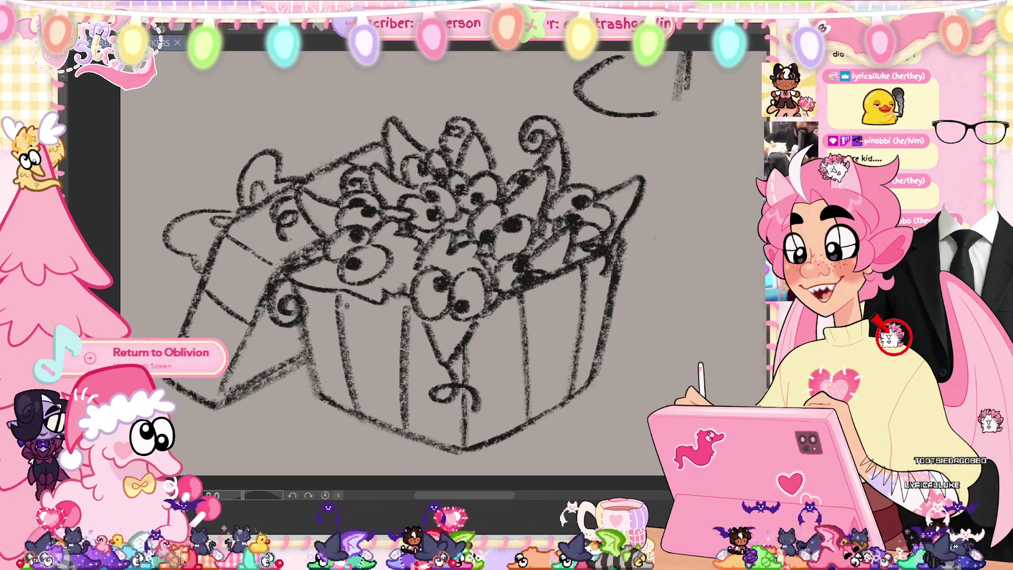
# Lasso the moogle at the box's top-left corner and open Free Transform on it.
pyautogui.moveTo(479, 498); pyautogui.dragTo(481, 499)
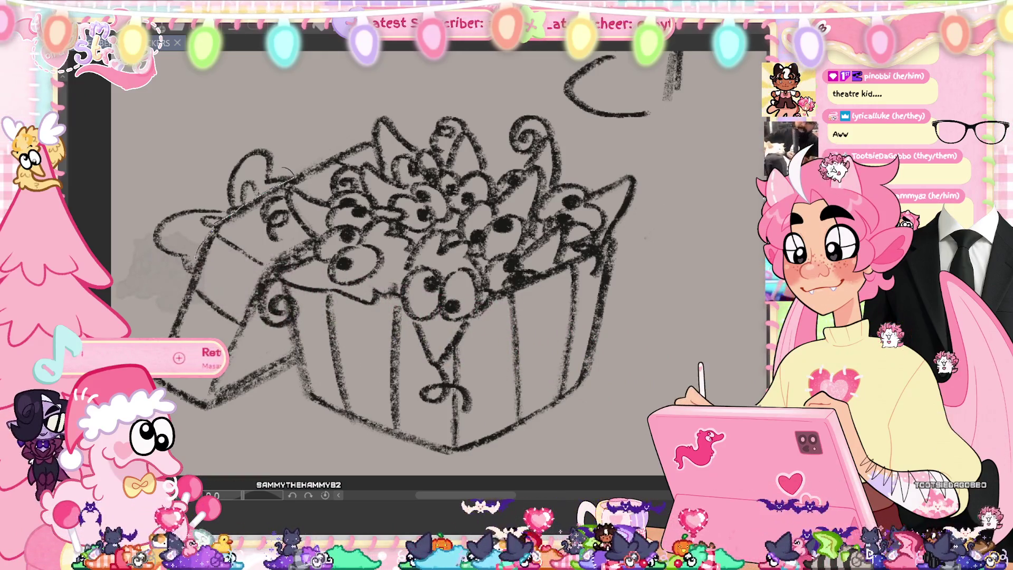
pyautogui.moveTo(280, 121); pyautogui.dragTo(296, 158)
pyautogui.hotkey('ctrl', 't')
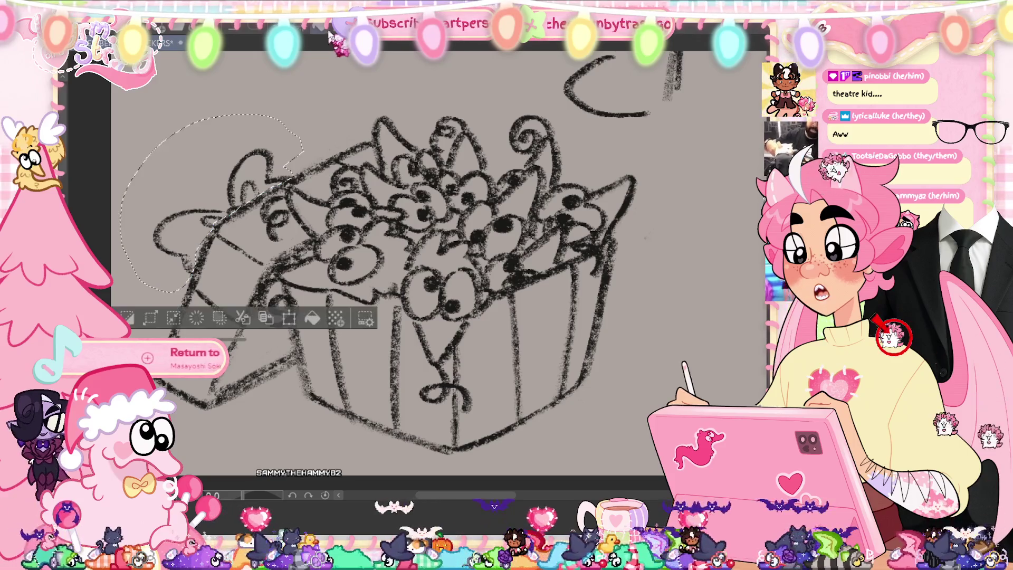
# Enlarge the selected moogle slightly, tilt it clockwise, check the mirrored view, and save.
pyautogui.moveTo(117, 294); pyautogui.dragTo(98, 312)
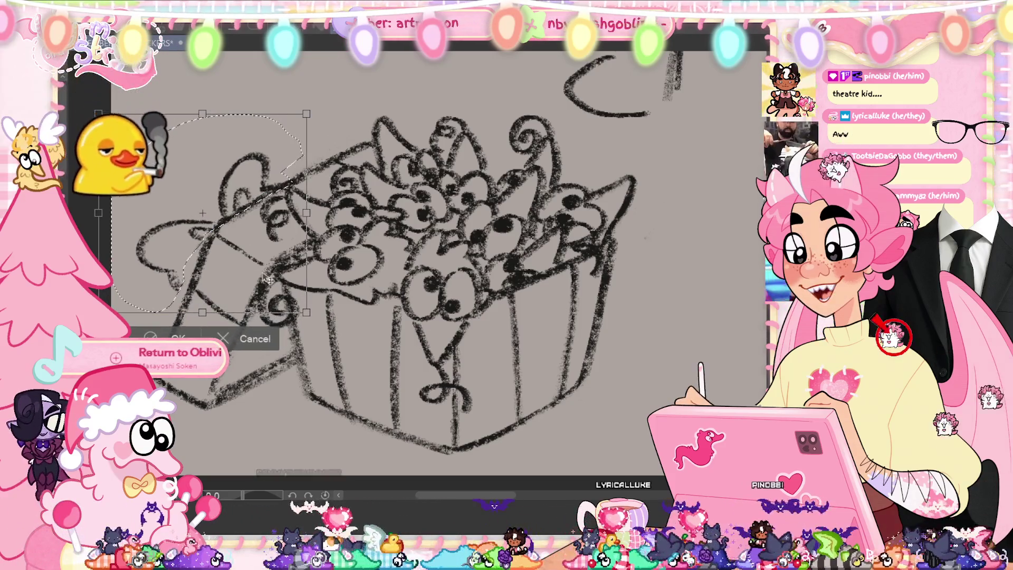
pyautogui.moveTo(279, 273); pyautogui.dragTo(284, 267)
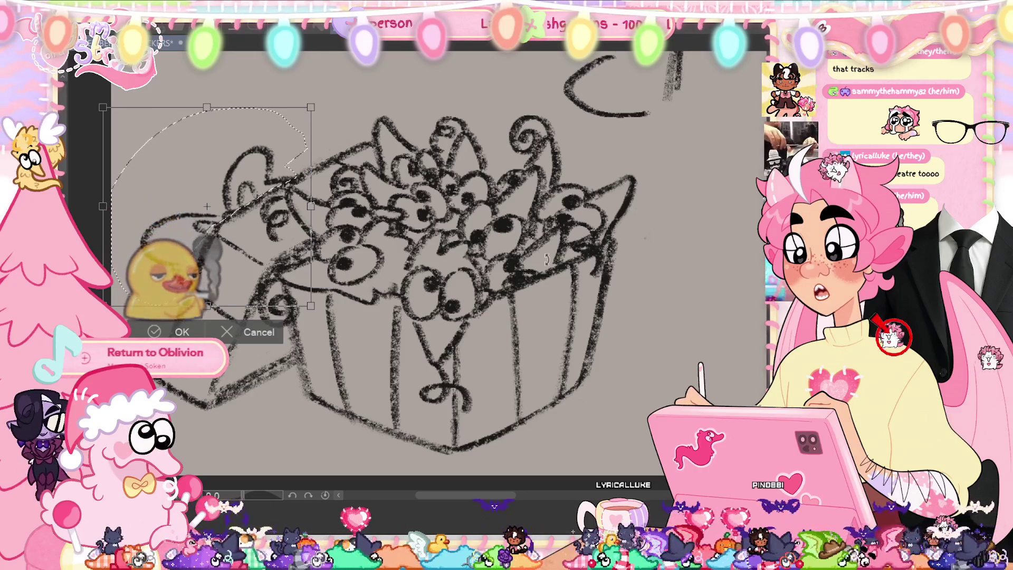
pyautogui.press('h')
pyautogui.moveTo(524, 107); pyautogui.dragTo(518, 102)
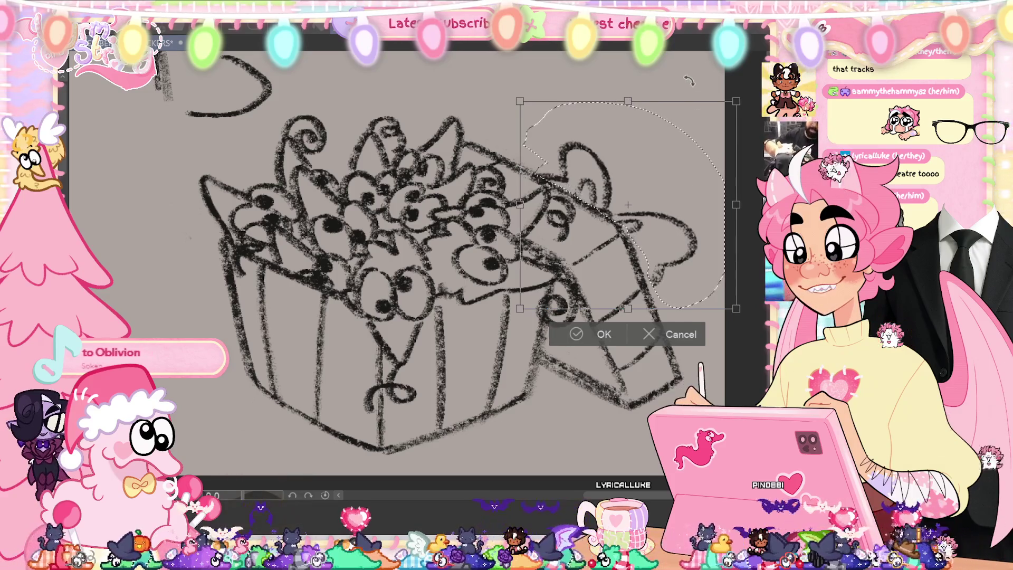
pyautogui.moveTo(686, 83); pyautogui.dragTo(691, 80)
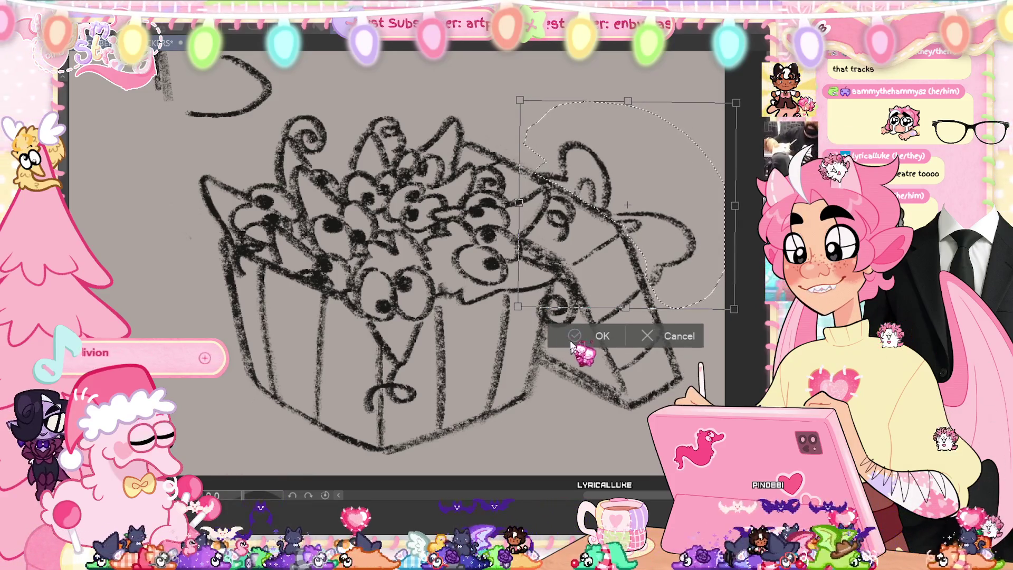
pyautogui.click(588, 335)
pyautogui.press('m')
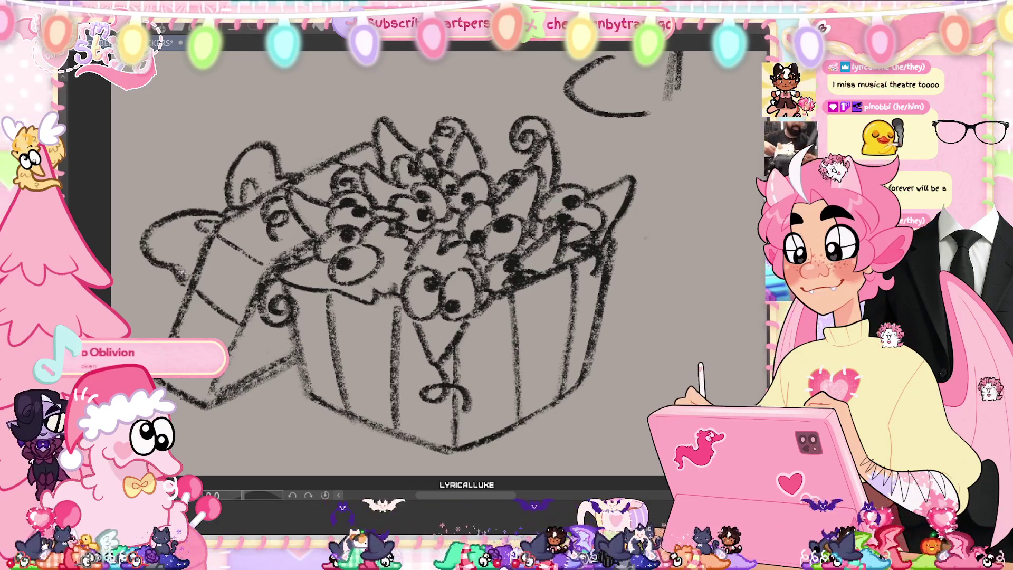
pyautogui.hotkey('ctrl', 's')
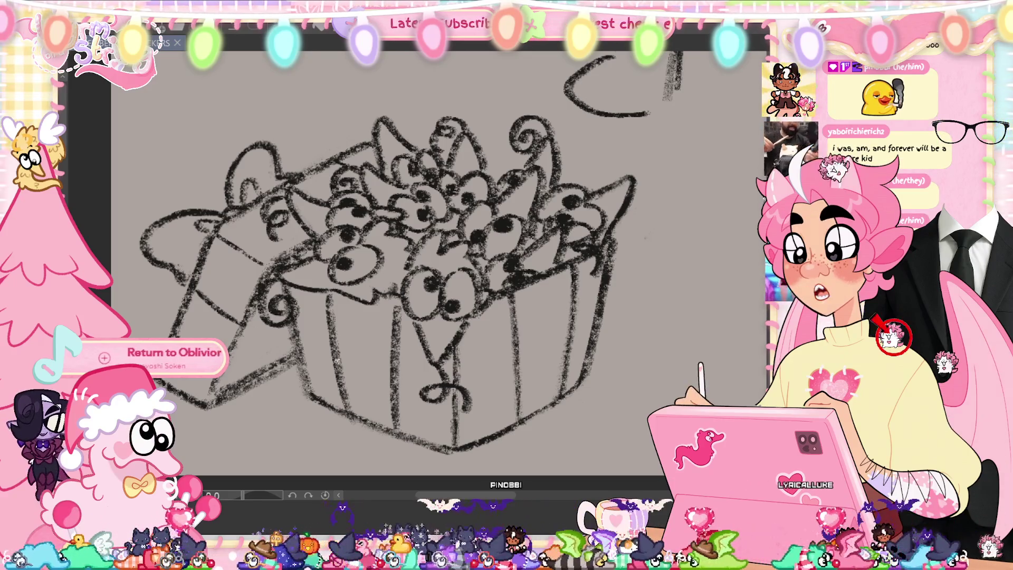
# Zoom out, enlarge the brush, save, and fit the whole page of character sketches in view.
pyautogui.hotkey('ctrl', '-')
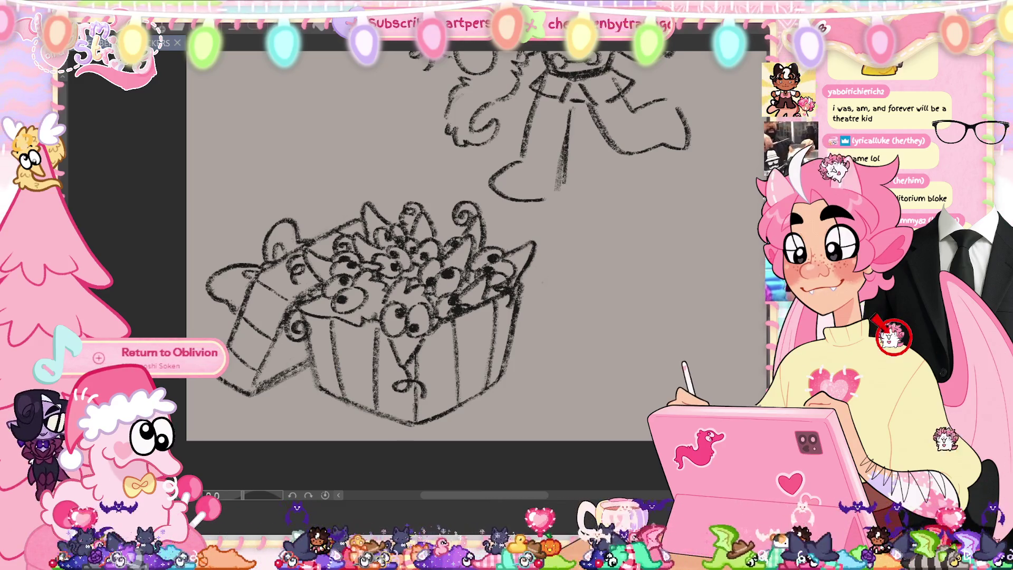
pyautogui.scroll(1, 422, 264)
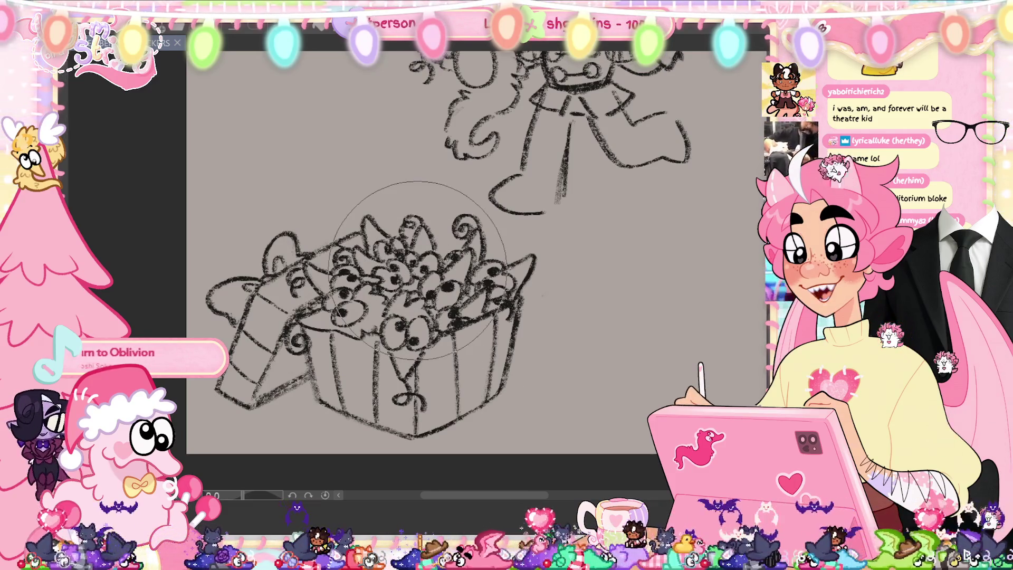
pyautogui.press(']')
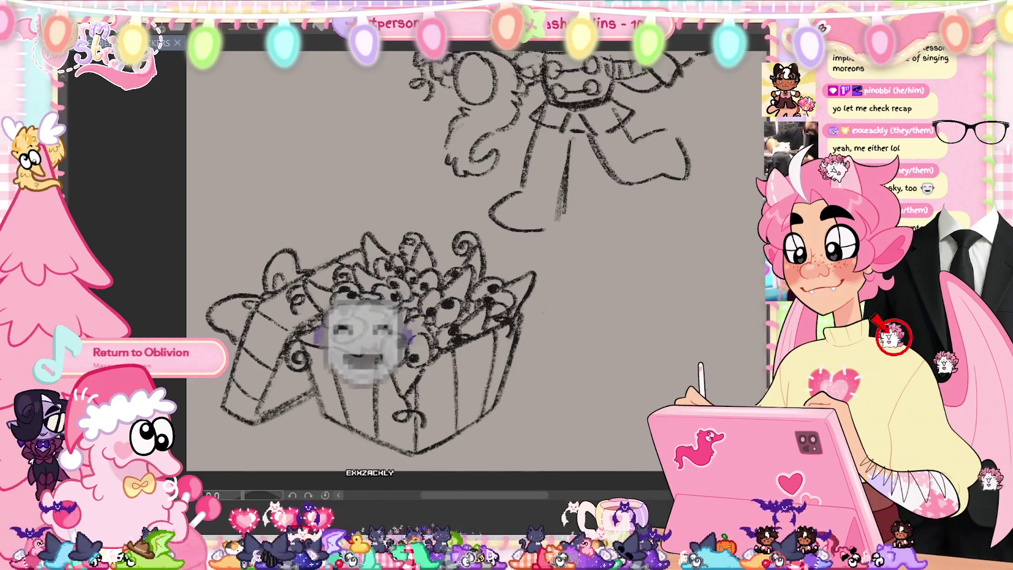
pyautogui.hotkey('ctrl', 's')
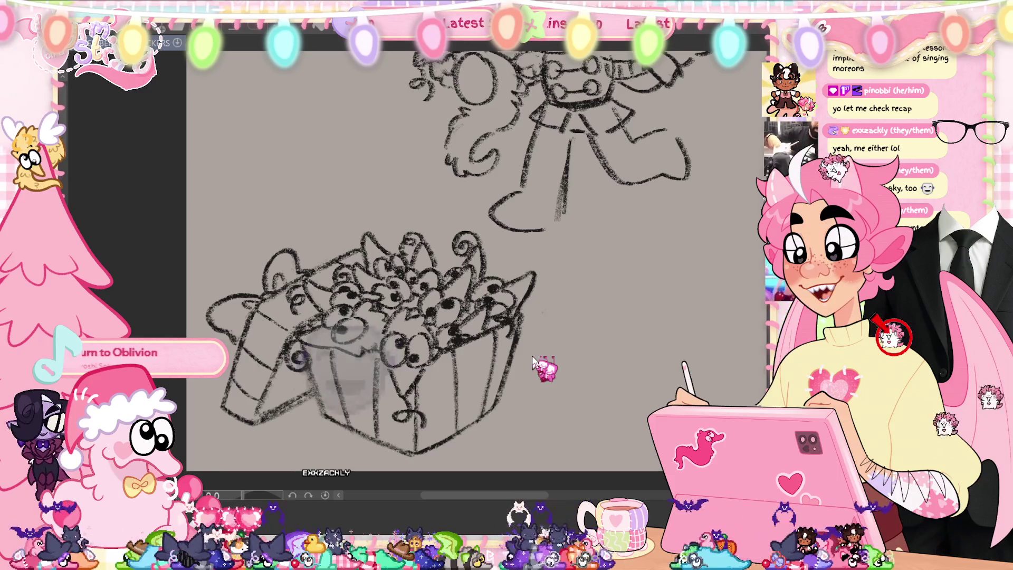
pyautogui.hotkey('ctrl', '0')
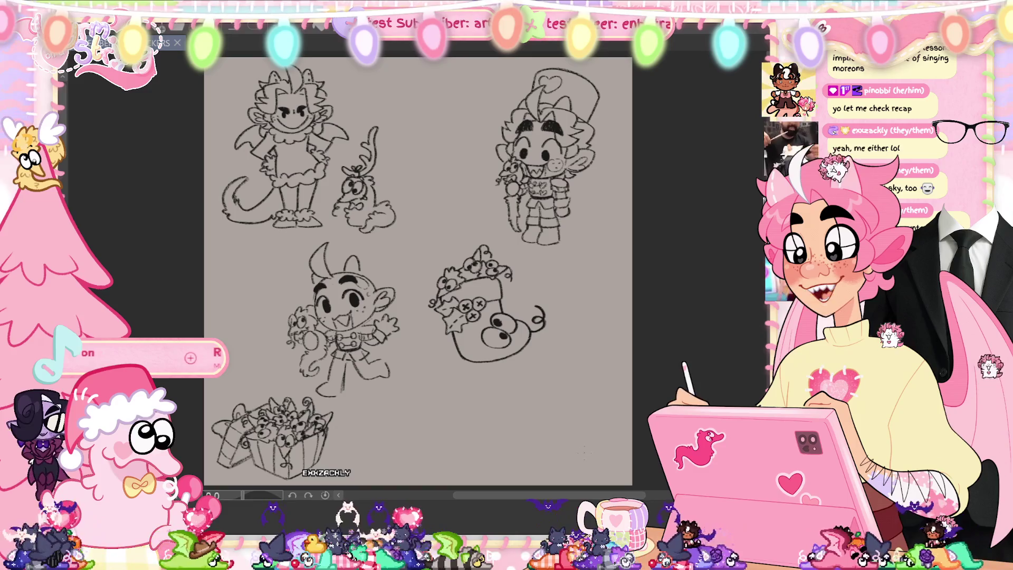
# Move the gift-box sketch to the page's bottom-right and zoom in on the top-right character.
pyautogui.hotkey('ctrl', 't')
pyautogui.moveTo(311, 440)
pyautogui.mouseDown()
pyautogui.moveTo(588, 380)
pyautogui.moveTo(583, 432)
pyautogui.moveTo(574, 429)
pyautogui.mouseUp()
pyautogui.click(493, 479)
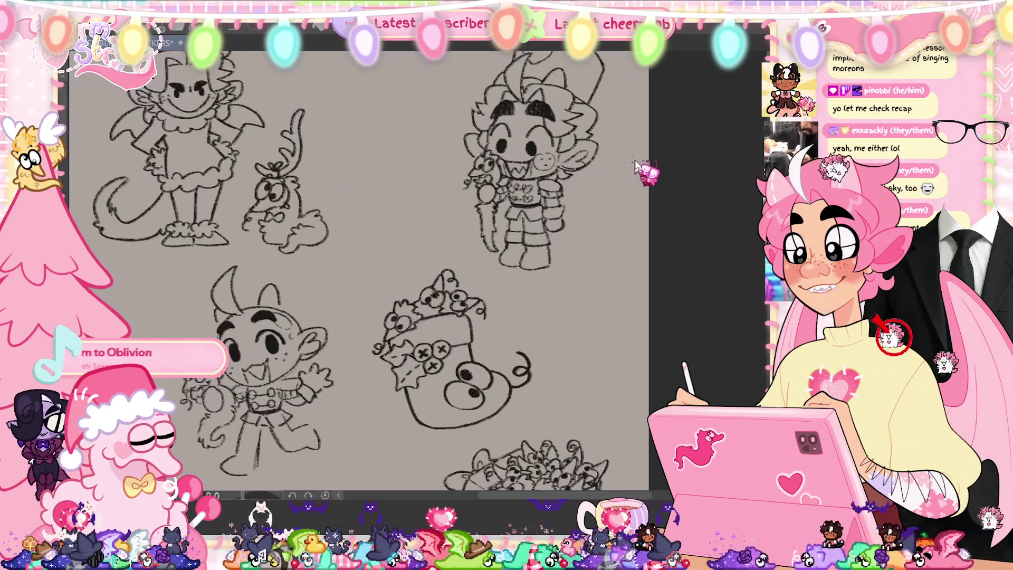
pyautogui.scroll(5, 549, 158)
pyautogui.moveTo(608, 334)
pyautogui.mouseDown()
pyautogui.moveTo(573, 369)
pyautogui.moveTo(566, 420)
pyautogui.mouseUp()
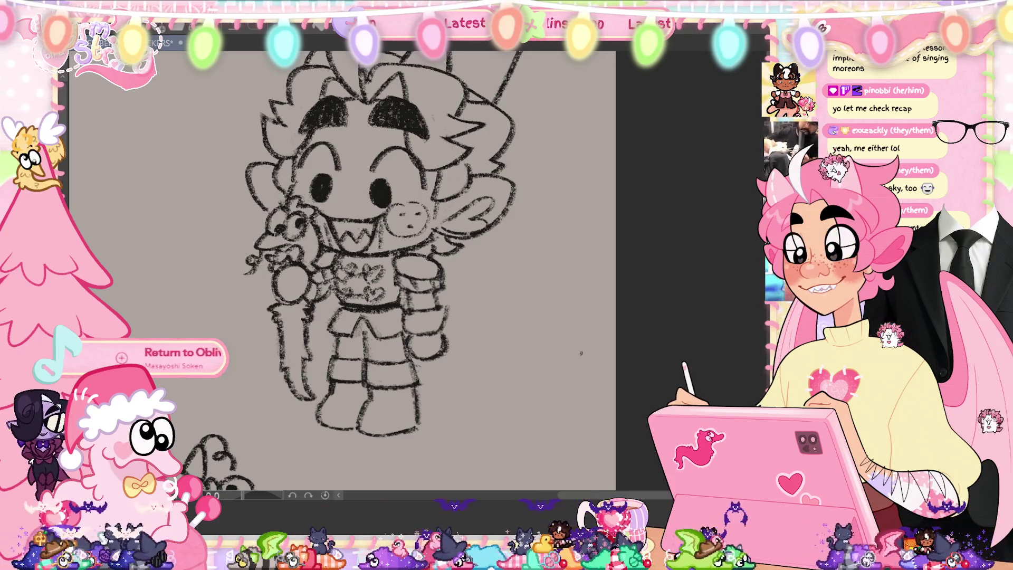
# Draw a bat wing beside the character's arm and a curling tail, then lasso the tail.
pyautogui.moveTo(445, 272); pyautogui.dragTo(449, 306)
pyautogui.moveTo(425, 363); pyautogui.dragTo(491, 397)
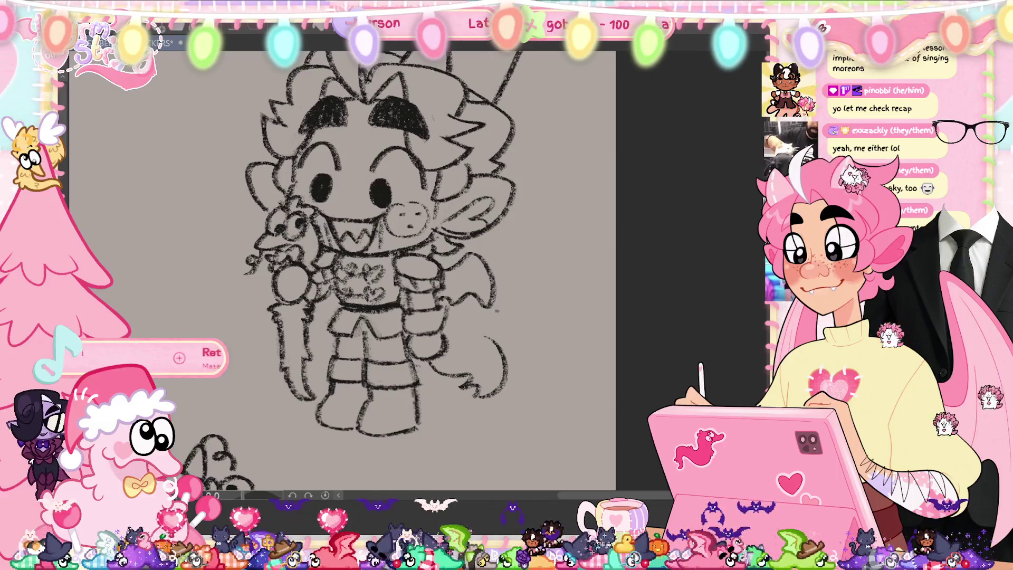
pyautogui.moveTo(443, 273); pyautogui.dragTo(492, 253)
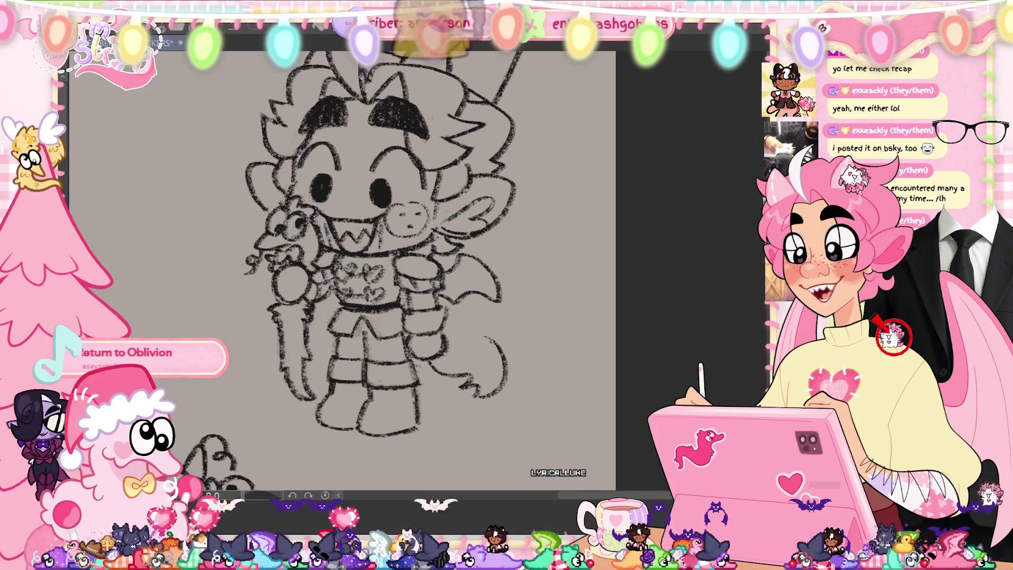
pyautogui.moveTo(493, 334)
pyautogui.mouseDown()
pyautogui.moveTo(531, 387)
pyautogui.moveTo(507, 420)
pyautogui.moveTo(434, 430)
pyautogui.mouseUp()
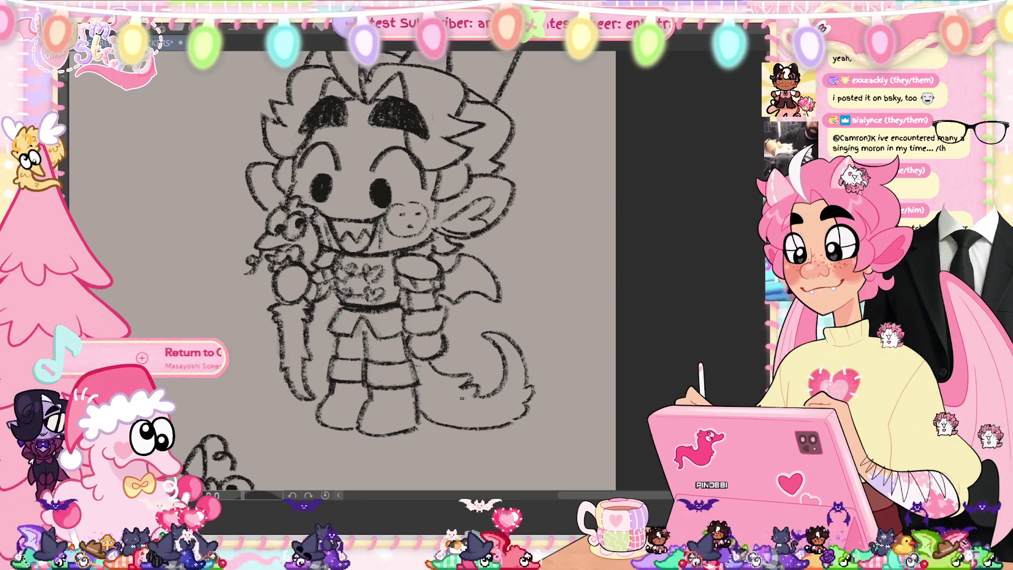
pyautogui.hotkey('ctrl', 'z')
pyautogui.hotkey('ctrl', 'z')
pyautogui.moveTo(522, 417); pyautogui.dragTo(430, 426)
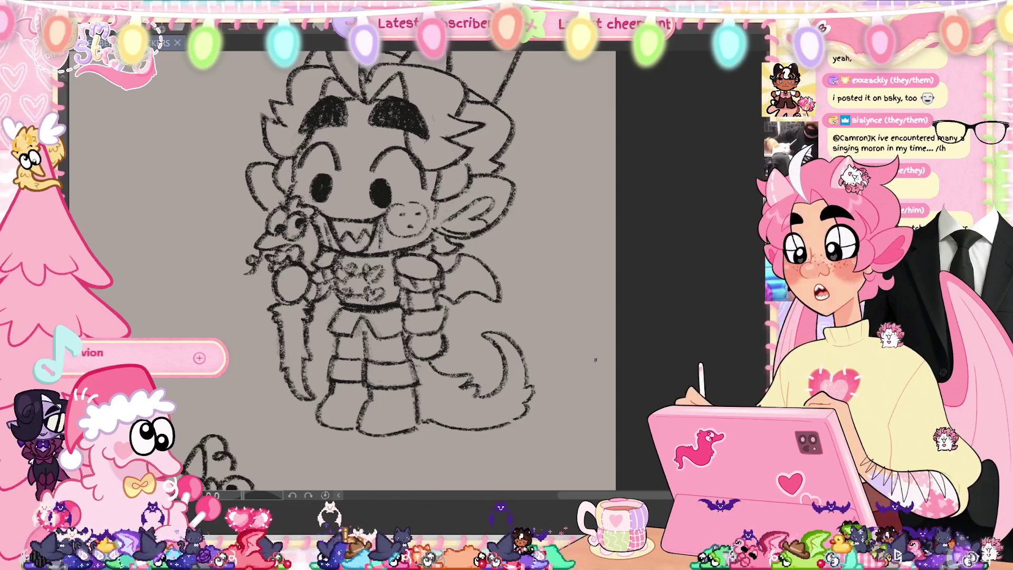
pyautogui.moveTo(425, 363)
pyautogui.mouseDown()
pyautogui.moveTo(430, 414)
pyautogui.moveTo(506, 466)
pyautogui.moveTo(499, 318)
pyautogui.moveTo(449, 361)
pyautogui.mouseUp()
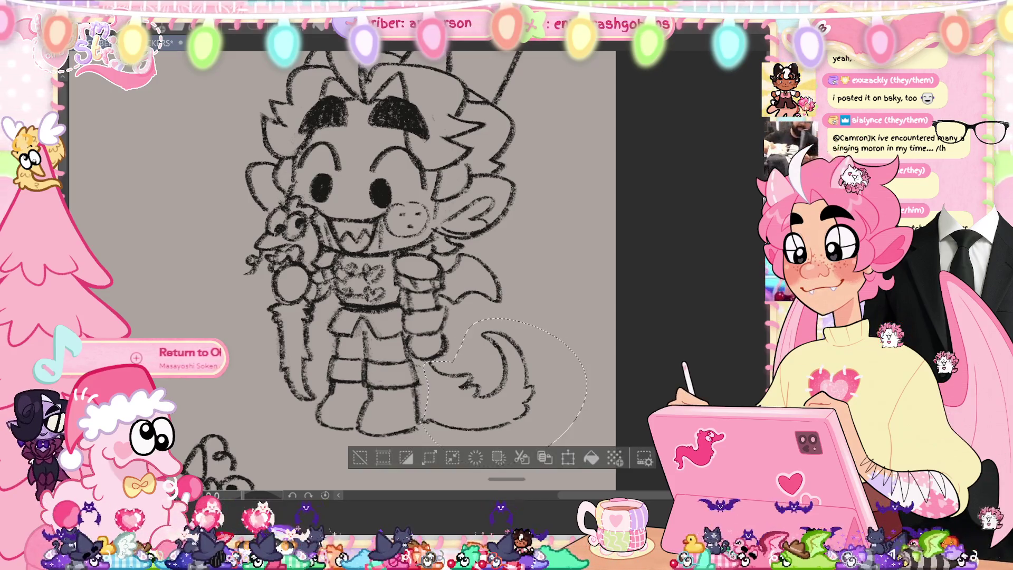
# Apply an unchanged transform to the selected tail, deselect it, and save the sketch.
pyautogui.hotkey('ctrl', 't')
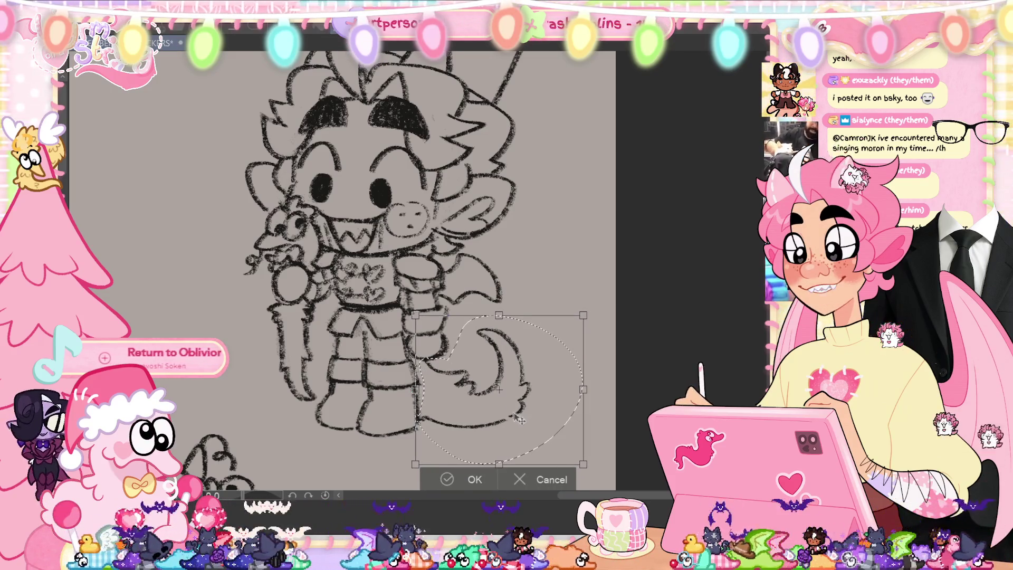
pyautogui.click(448, 478)
pyautogui.hotkey('ctrl', 'd')
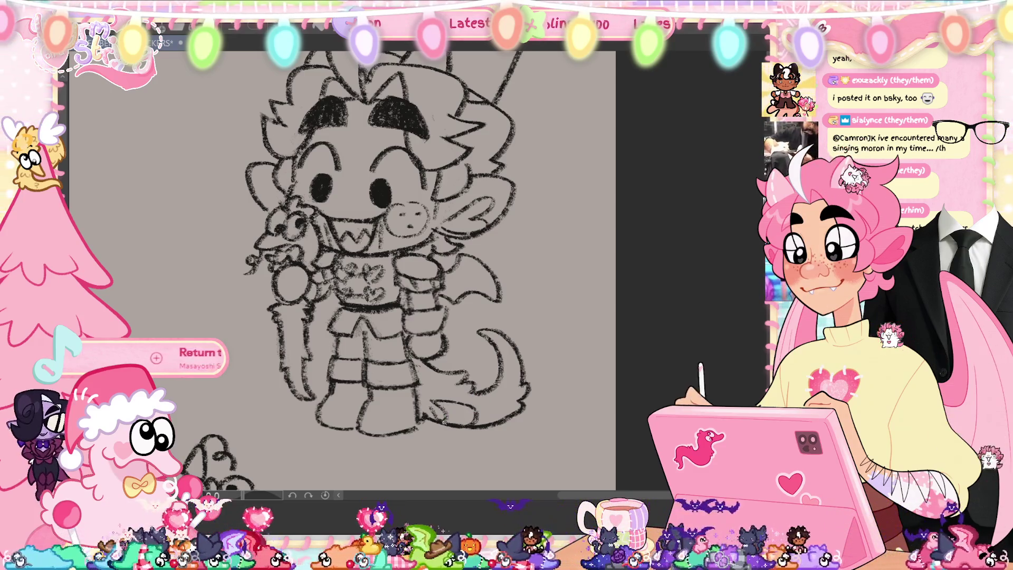
pyautogui.hotkey('ctrl', 's')
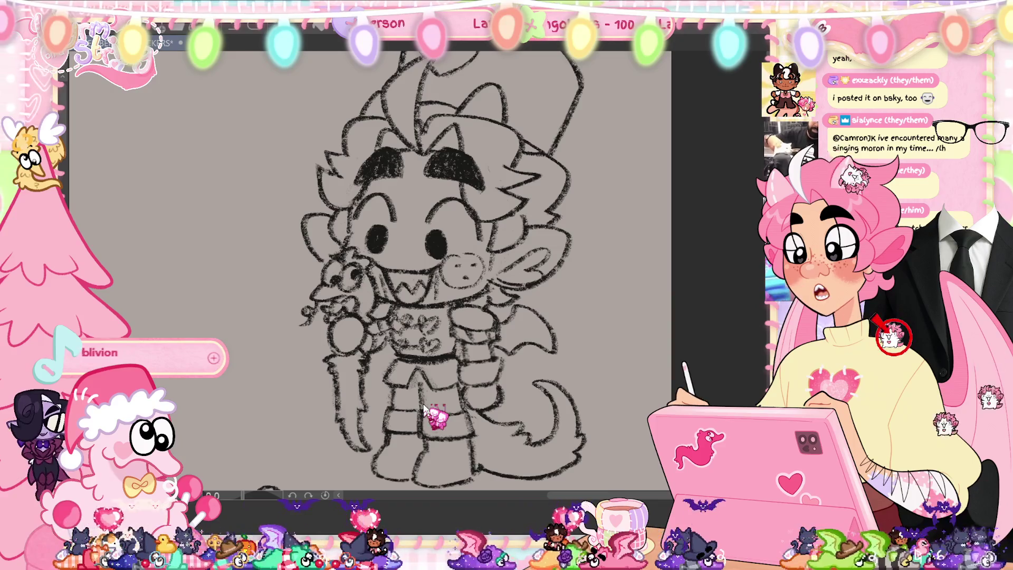
# Save again, then scroll down to inspect the creature-topped stocking and gift-box sketches.
pyautogui.hotkey('ctrl', 's')
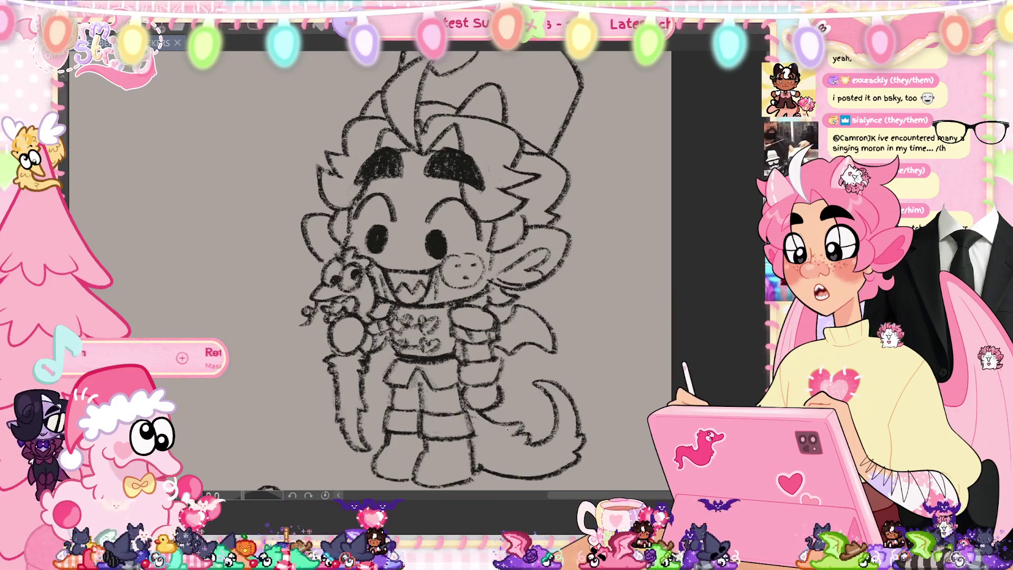
pyautogui.scroll(-5, 369, 272)
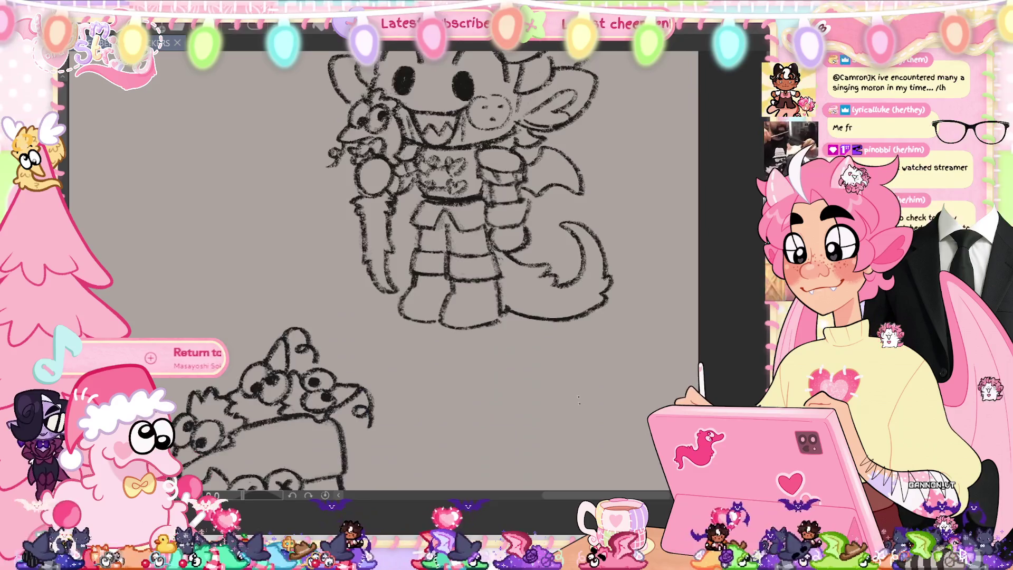
pyautogui.scroll(-4, 578, 394)
pyautogui.scroll(2, 627, 293)
pyautogui.scroll(-3, 417, 272)
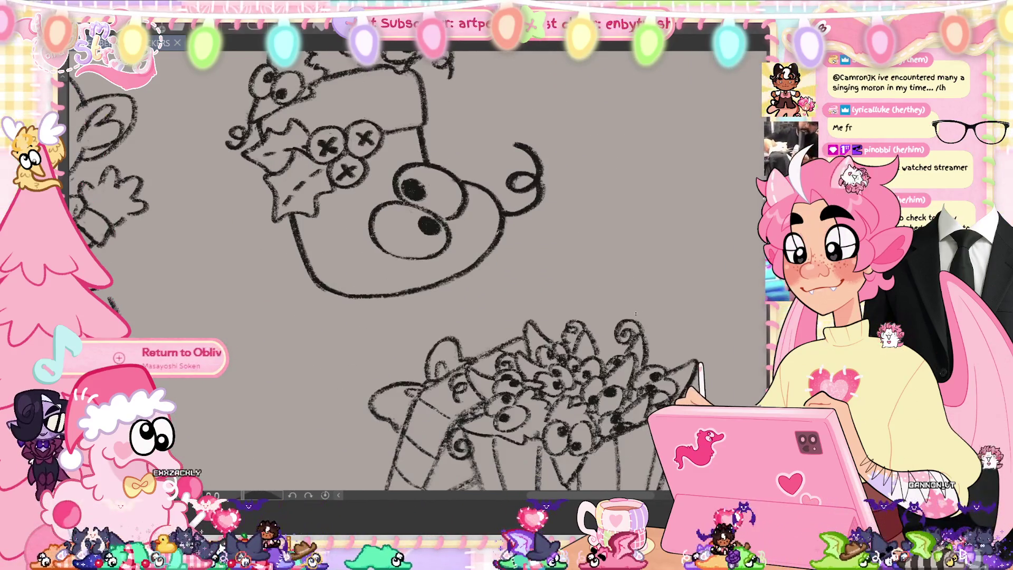
pyautogui.scroll(-2, 416, 272)
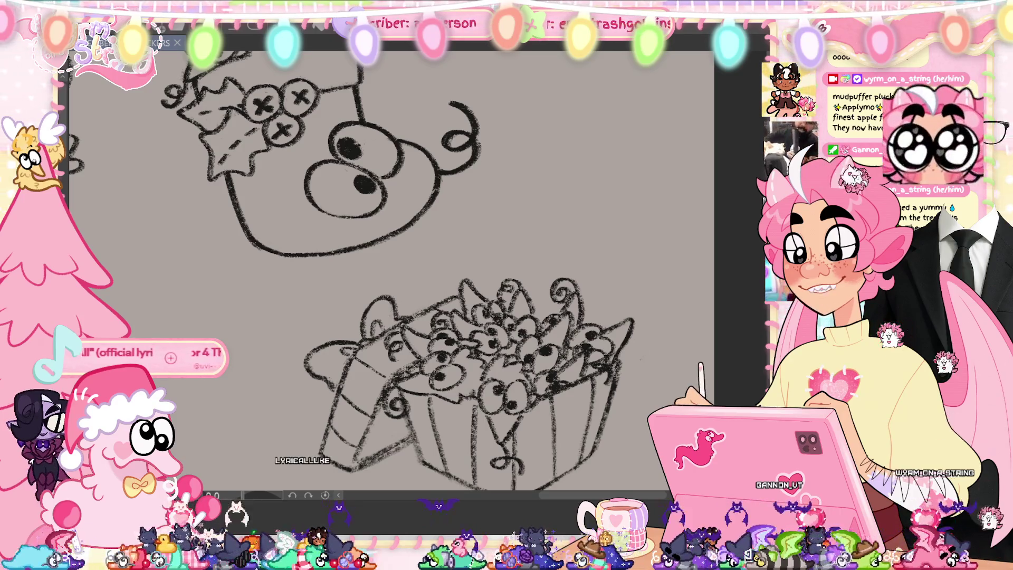
pyautogui.scroll(5, 628, 285)
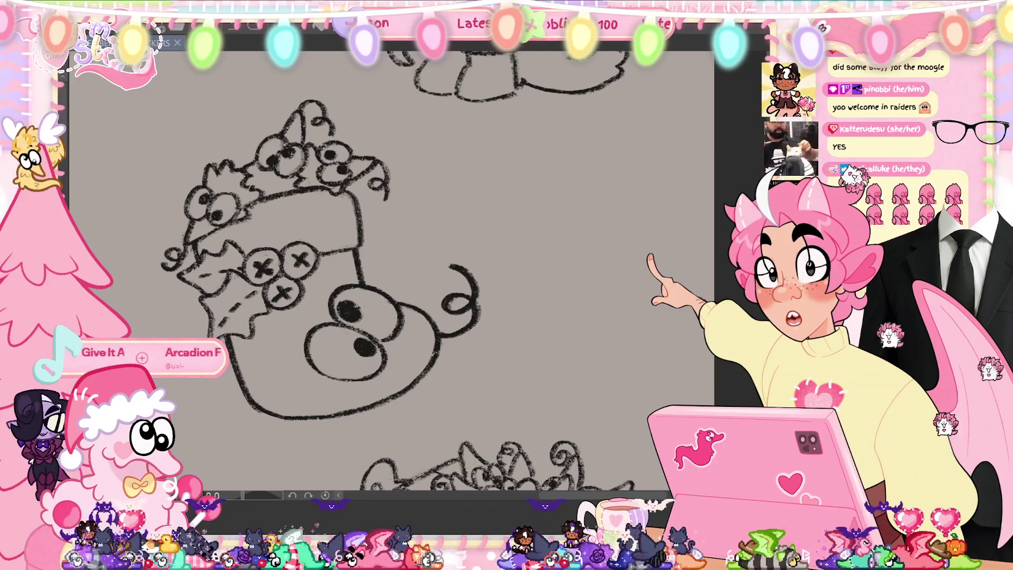
# Fit the entire sheet of chibis, moogle, stocking and gift box to the window.
pyautogui.hotkey('ctrl', '0')
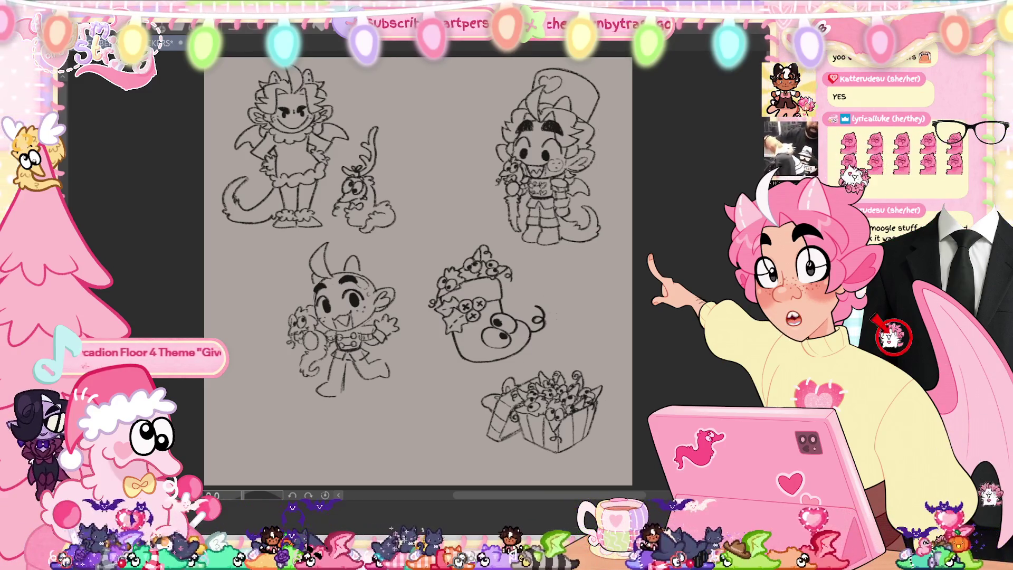
# Zoom in on the heart-hat character, stocking, gift box and winged character, then zoom out and pan.
pyautogui.scroll(4, 554, 174)
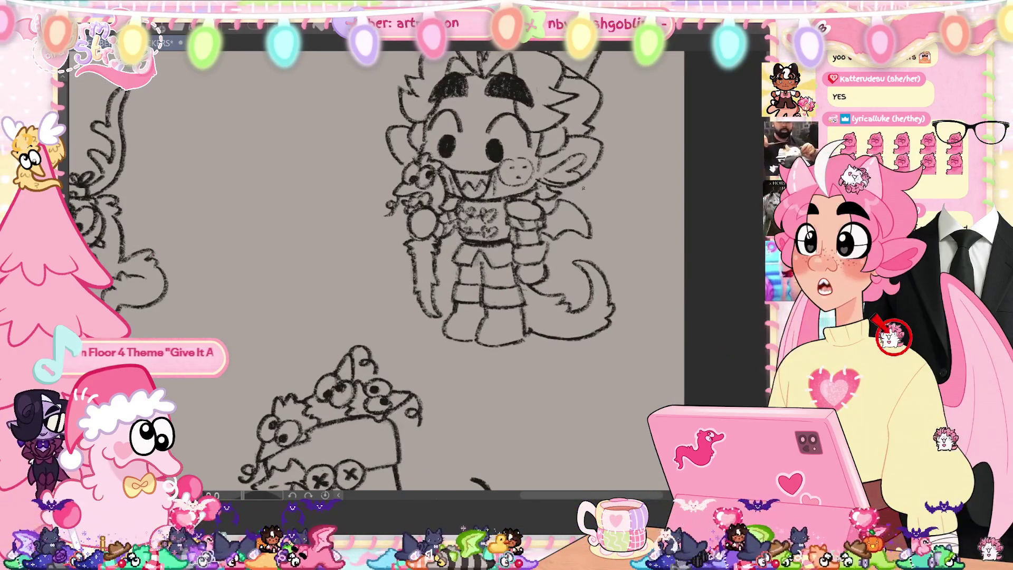
pyautogui.scroll(3, 475, 264)
pyautogui.hscroll(5, 348, 274)
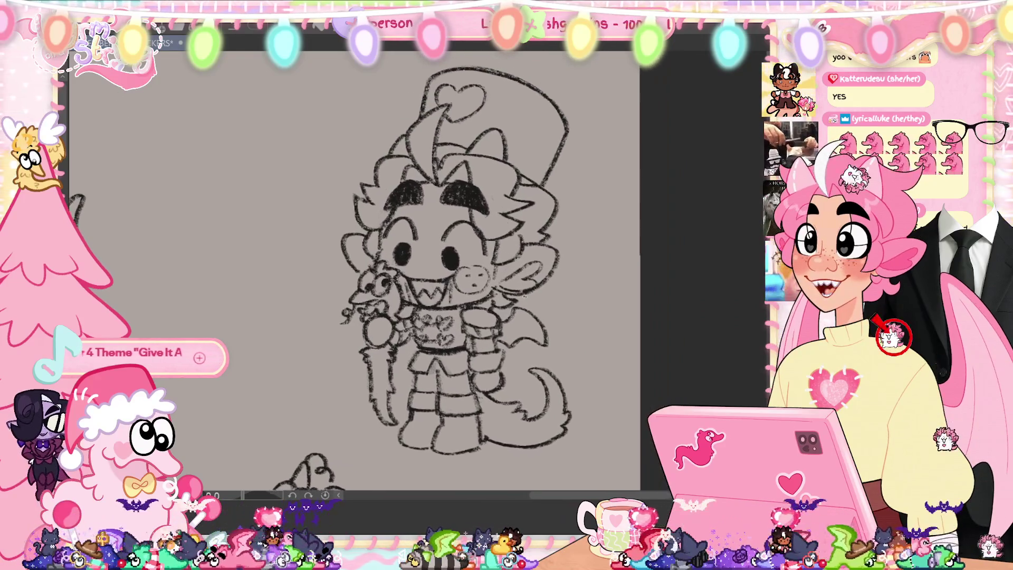
pyautogui.scroll(-10, 370, 264)
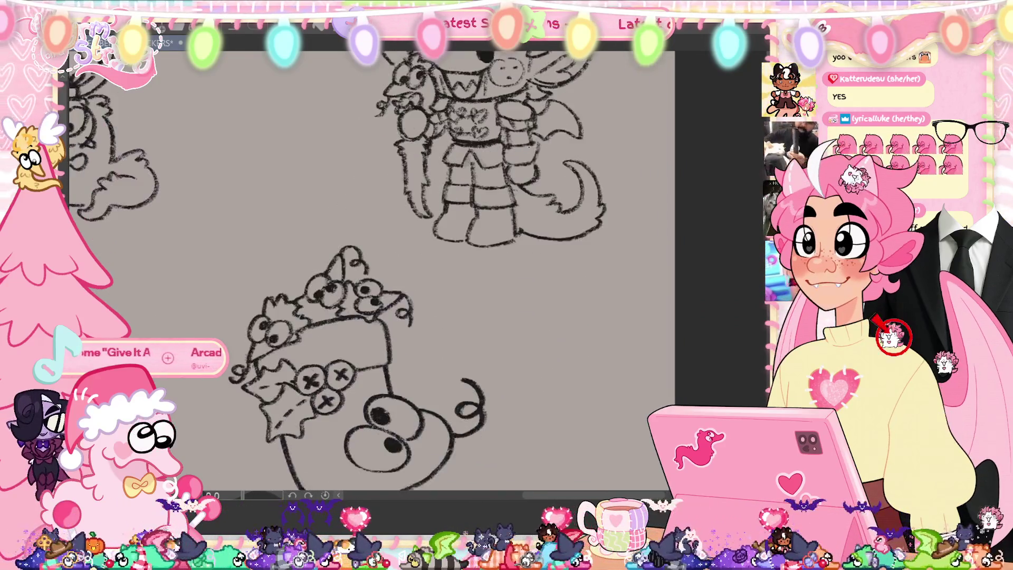
pyautogui.scroll(2, 422, 285)
pyautogui.scroll(-2, 594, 107)
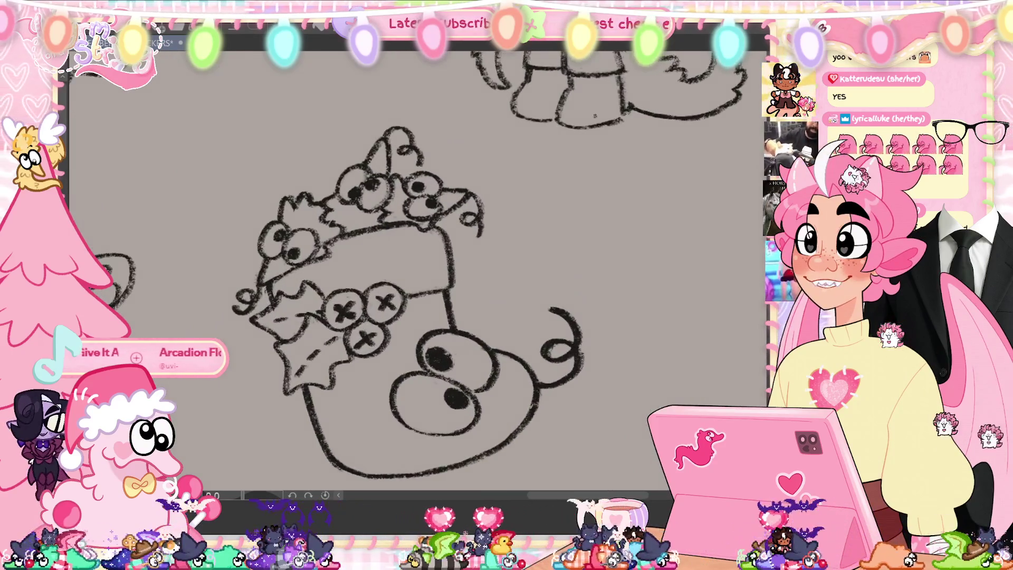
pyautogui.scroll(-6, 580, 106)
pyautogui.scroll(2, 553, 89)
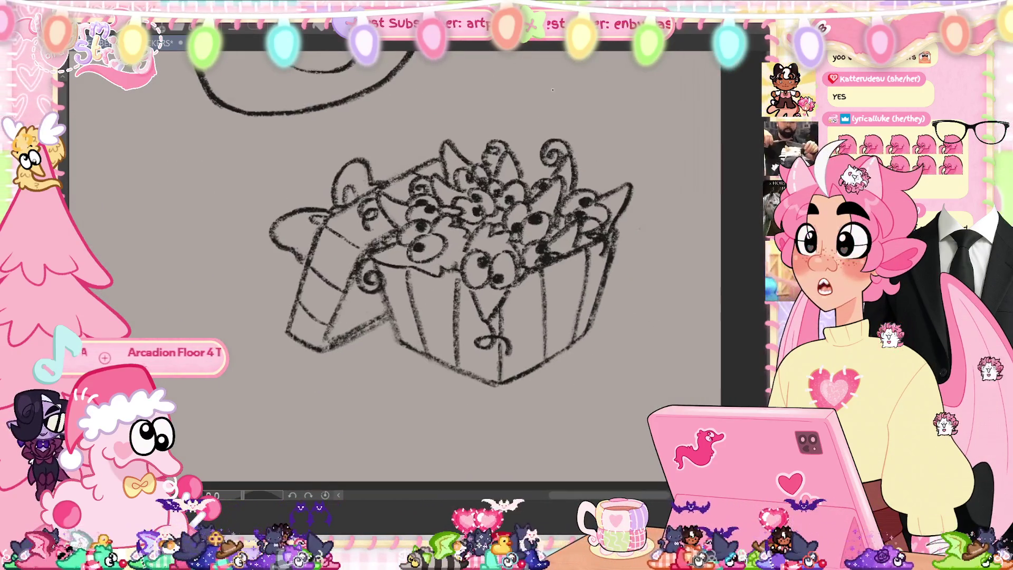
pyautogui.scroll(-5, 546, 88)
pyautogui.scroll(4, 616, 276)
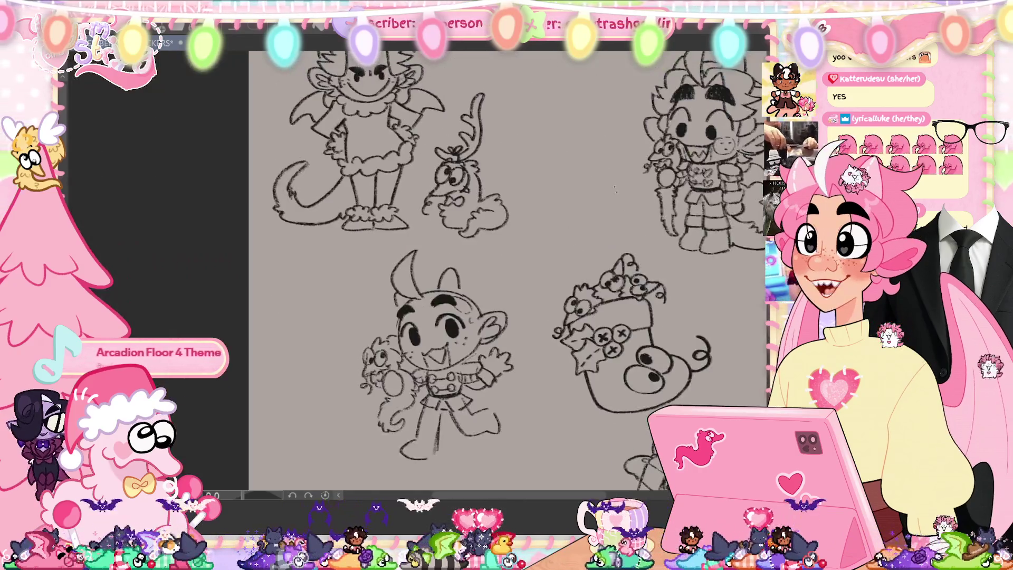
pyautogui.scroll(5, 616, 276)
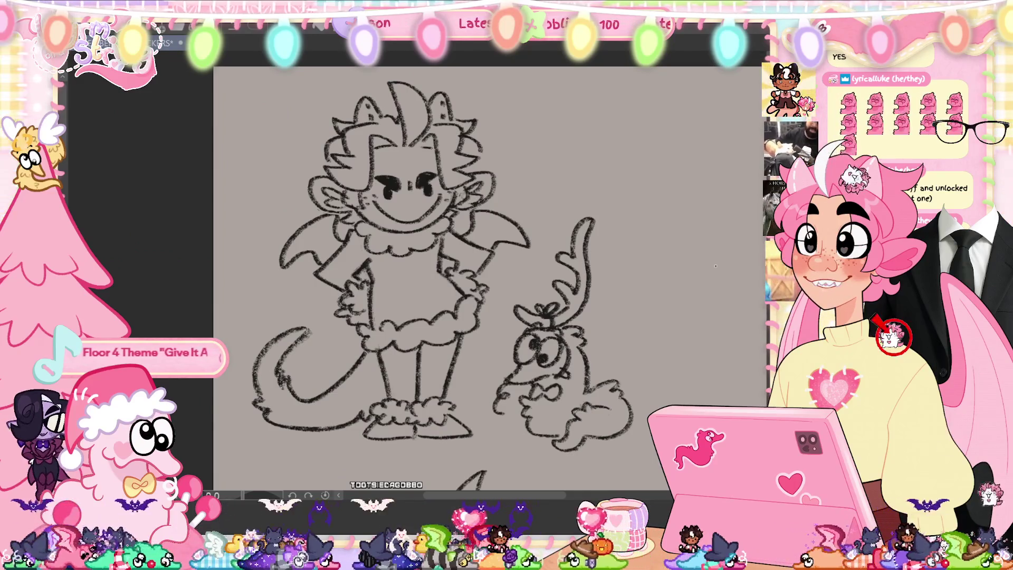
pyautogui.scroll(-8, 715, 266)
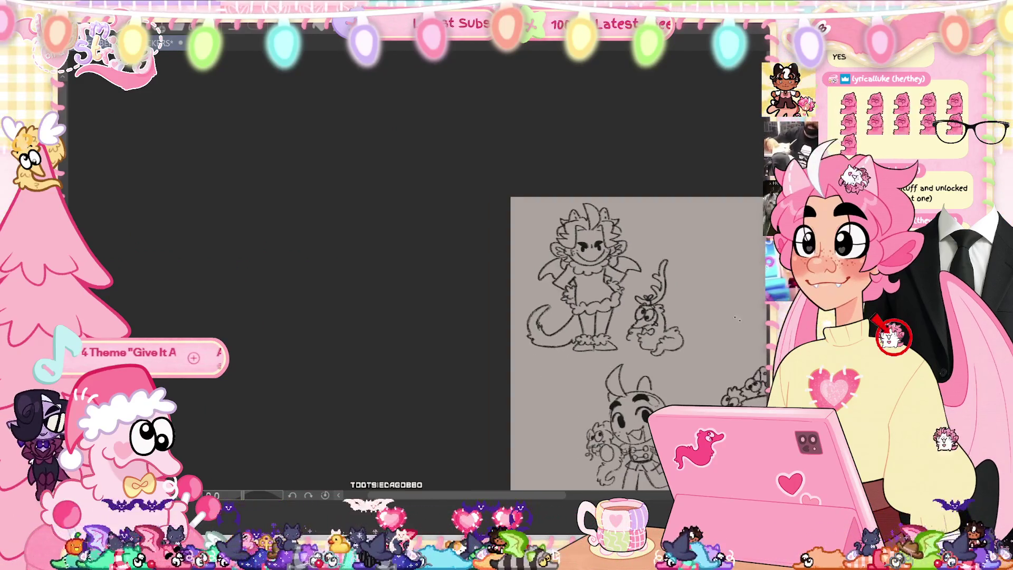
pyautogui.moveTo(476, 214); pyautogui.dragTo(489, 212)
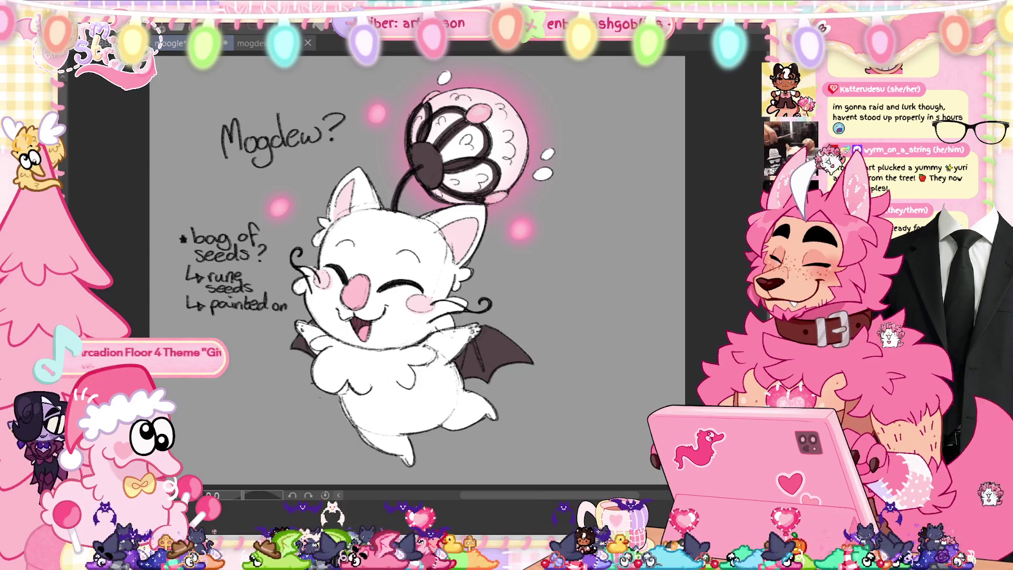
# Switch to the document with the book-reading moogle, purple Banette ghosts and book-sharing characters.
pyautogui.moveTo(532, 497); pyautogui.dragTo(521, 497)
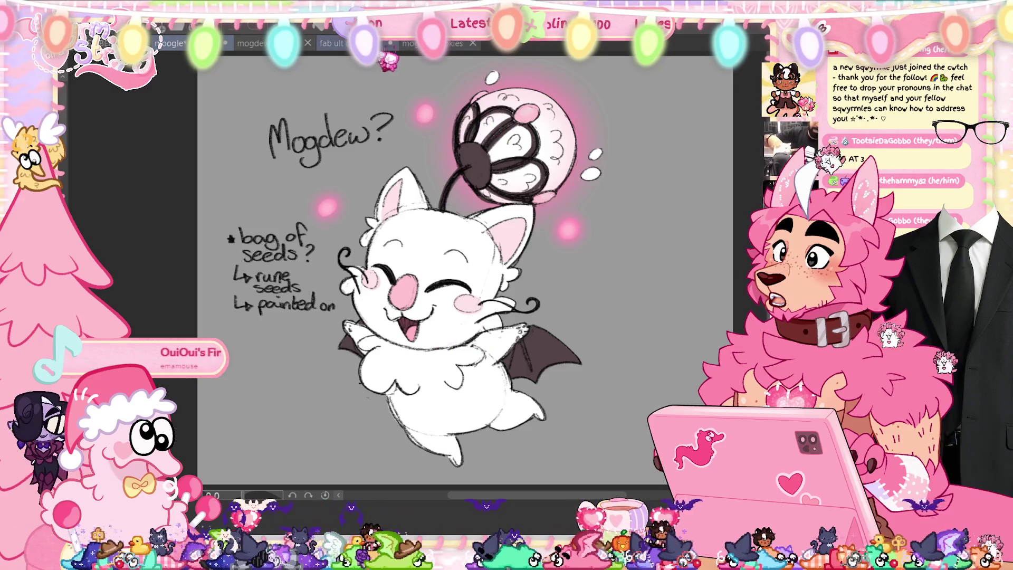
pyautogui.hotkey('ctrl', 'Tab')
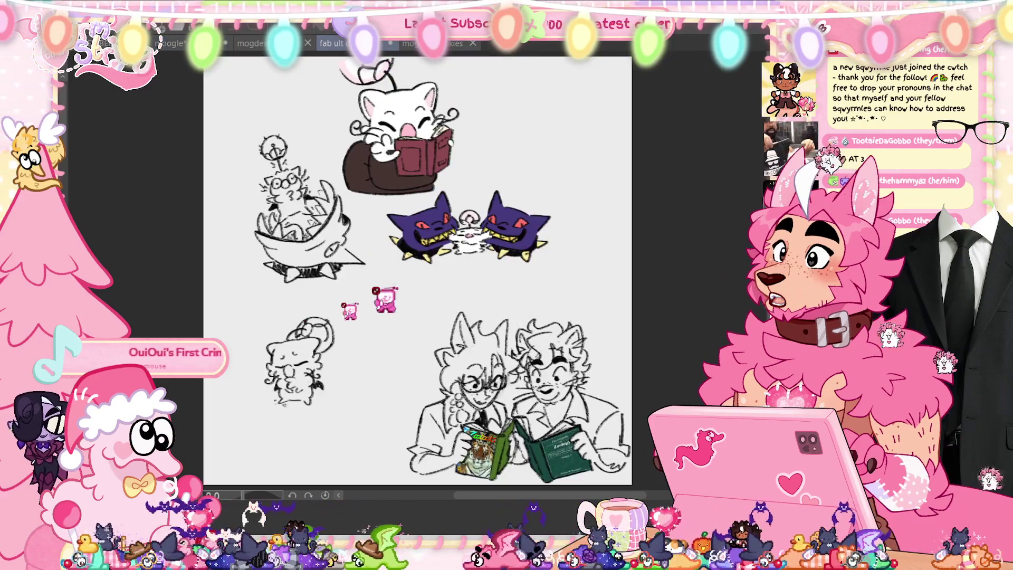
# Zoom around the Banettes and reading characters, shift the page up, then switch to a blank page.
pyautogui.scroll(1, 407, 182)
pyautogui.scroll(4, 305, 58)
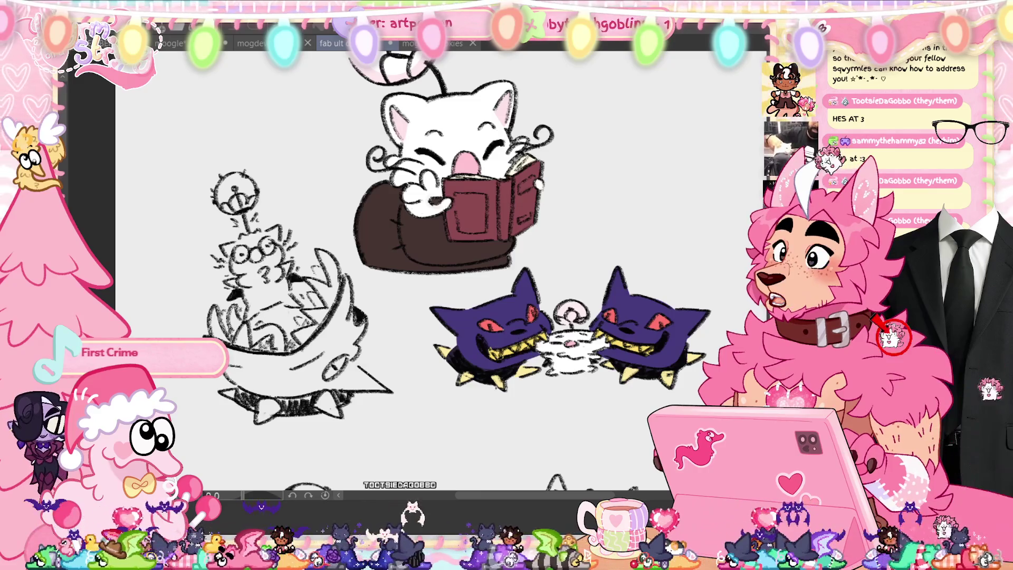
pyautogui.scroll(4, 570, 327)
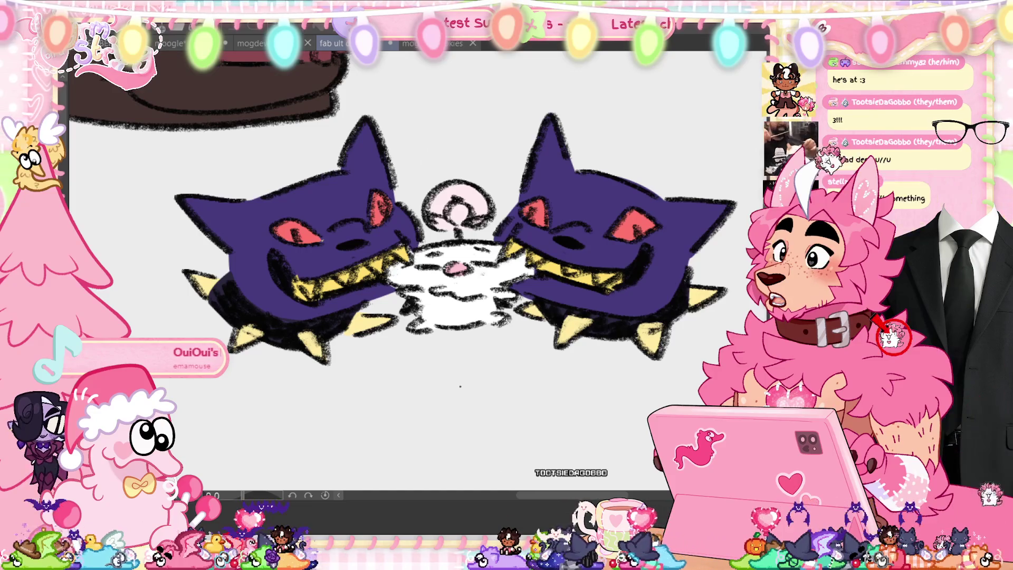
pyautogui.scroll(-2, 460, 387)
pyautogui.scroll(-2, 460, 386)
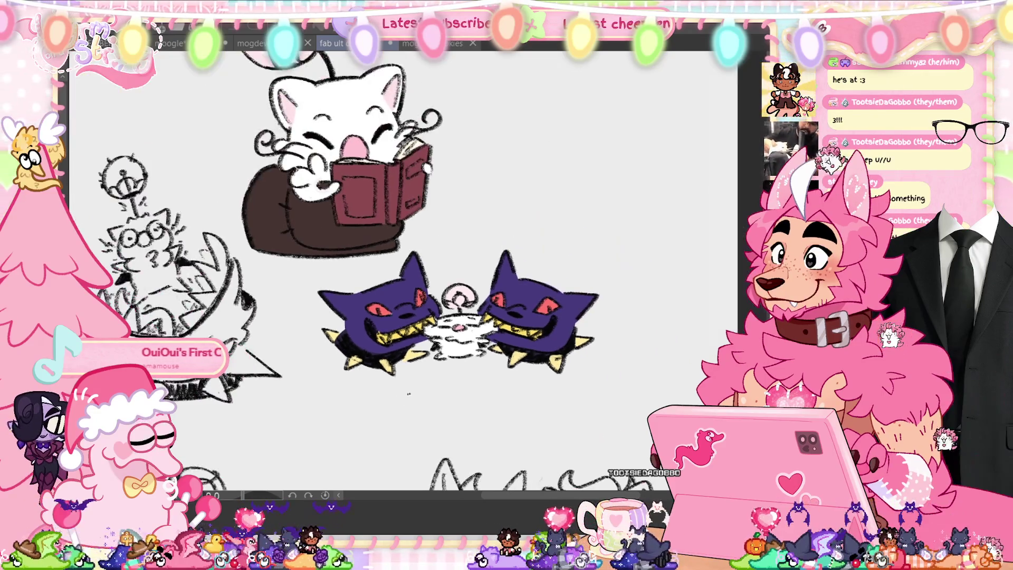
pyautogui.scroll(1, 460, 387)
pyautogui.scroll(-4, 448, 343)
pyautogui.scroll(2, 442, 301)
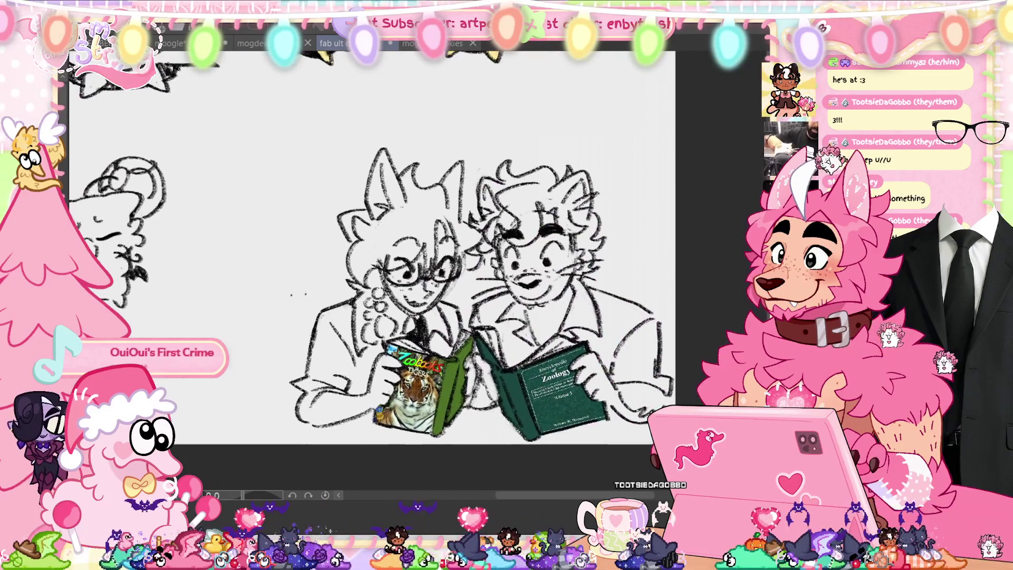
pyautogui.scroll(1, 443, 269)
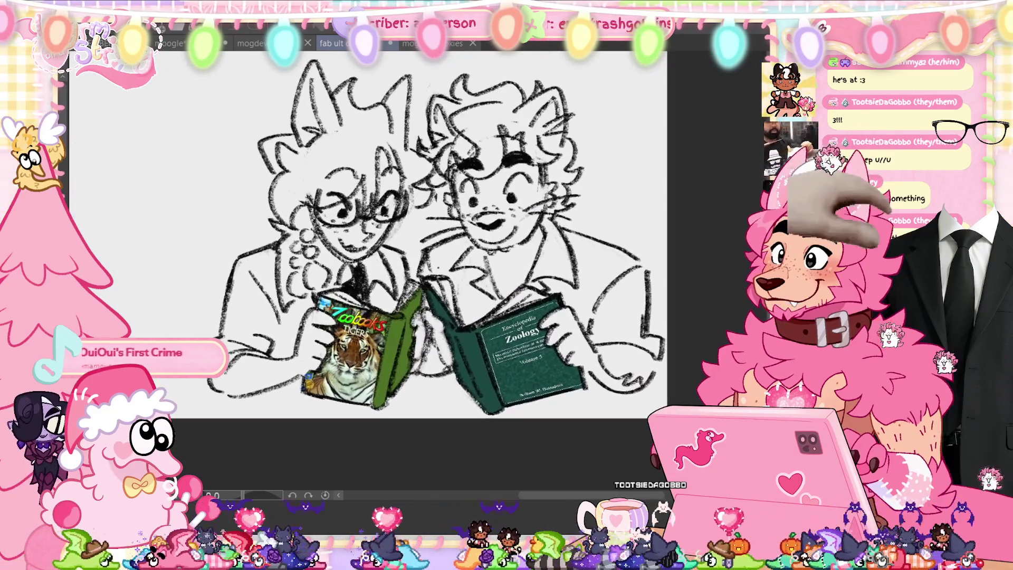
pyautogui.scroll(-5, 443, 269)
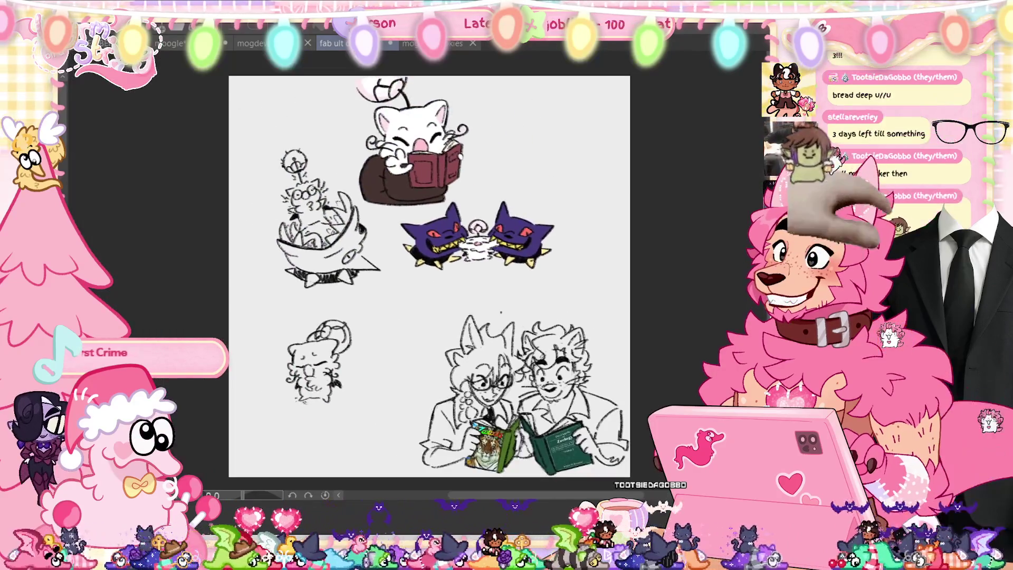
pyautogui.moveTo(443, 270); pyautogui.dragTo(428, 240)
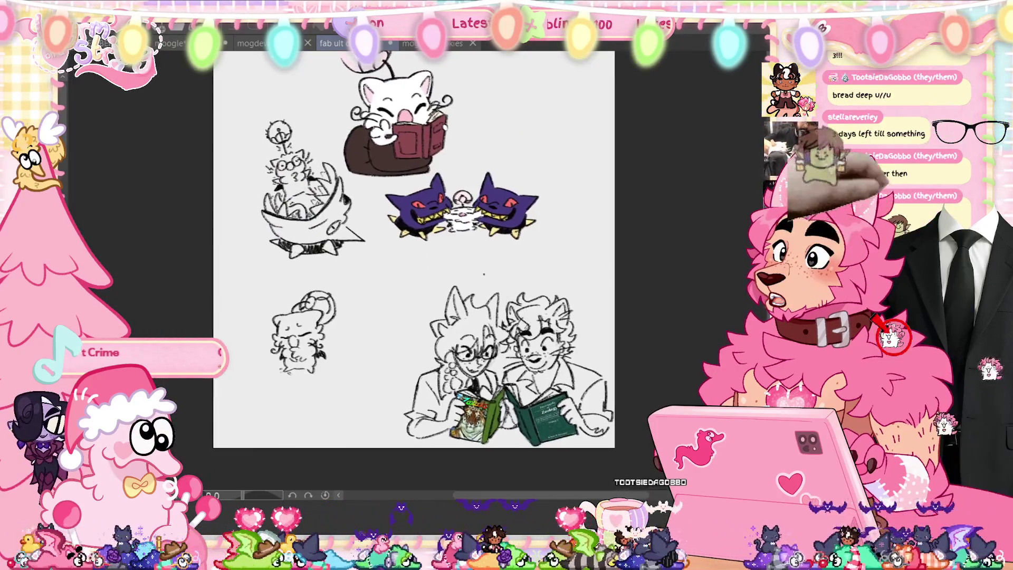
pyautogui.press('Delete')
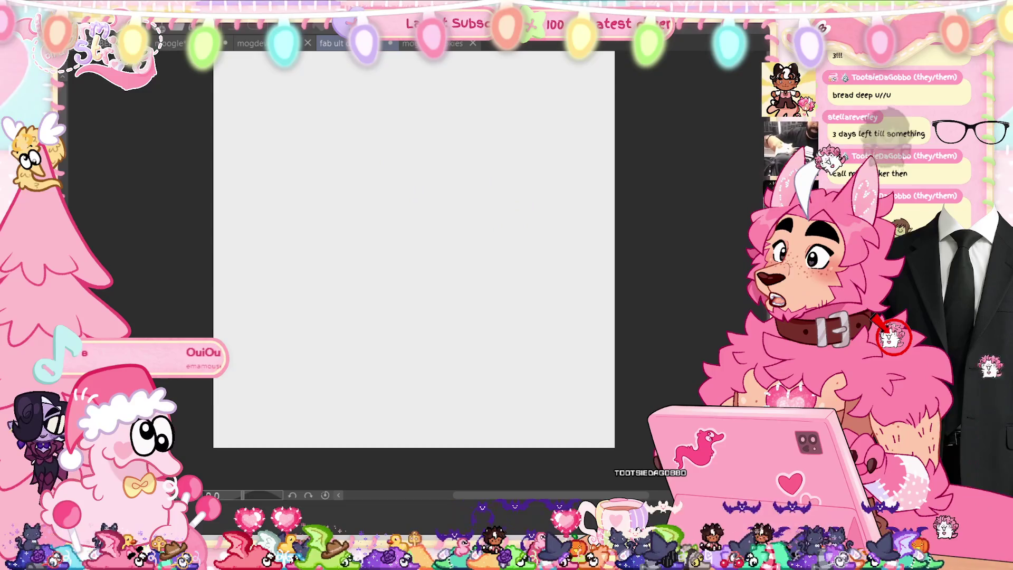
# Bring up the comic page and zoom in on the 'MOGDEW! SPEAK TO ME!' panel.
pyautogui.hotkey('ctrl', 'v')
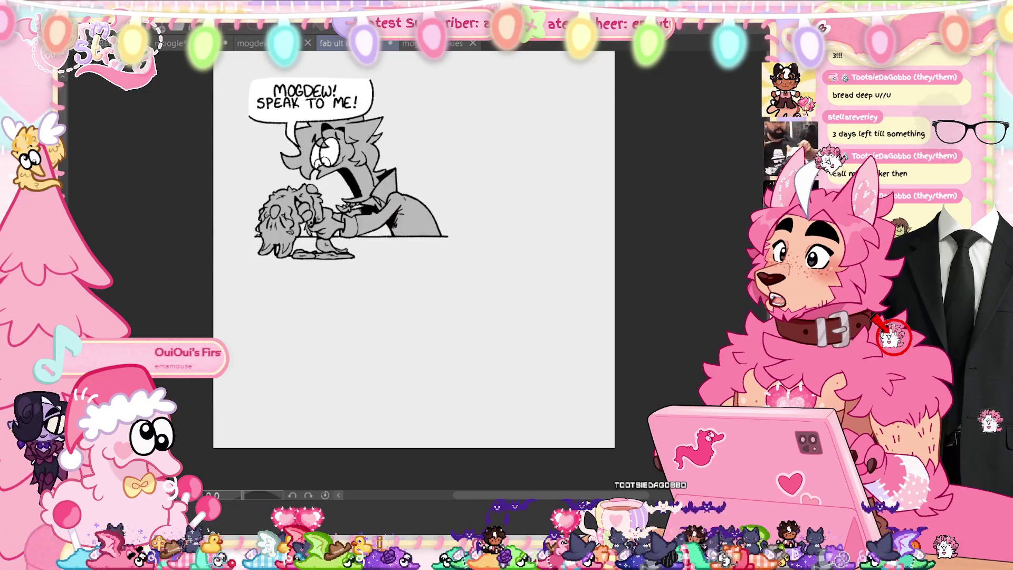
pyautogui.hotkey('ctrl', 'v')
pyautogui.hotkey('ctrl', 'v')
pyautogui.hotkey('ctrl', '+')
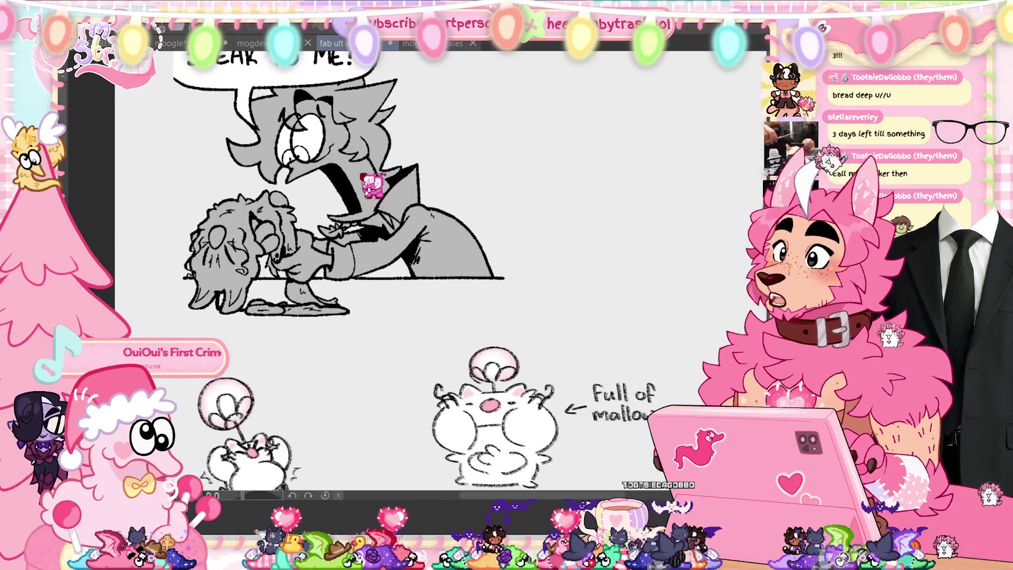
pyautogui.hotkey('ctrl', '+')
pyautogui.hotkey('ctrl', '+')
pyautogui.hotkey('ctrl', '+')
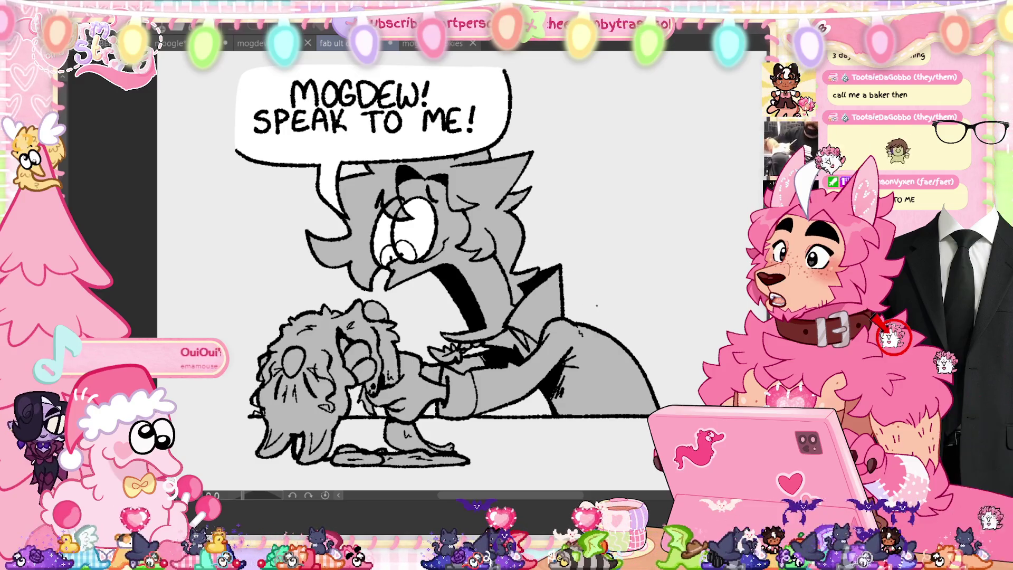
pyautogui.scroll(-10, 412, 263)
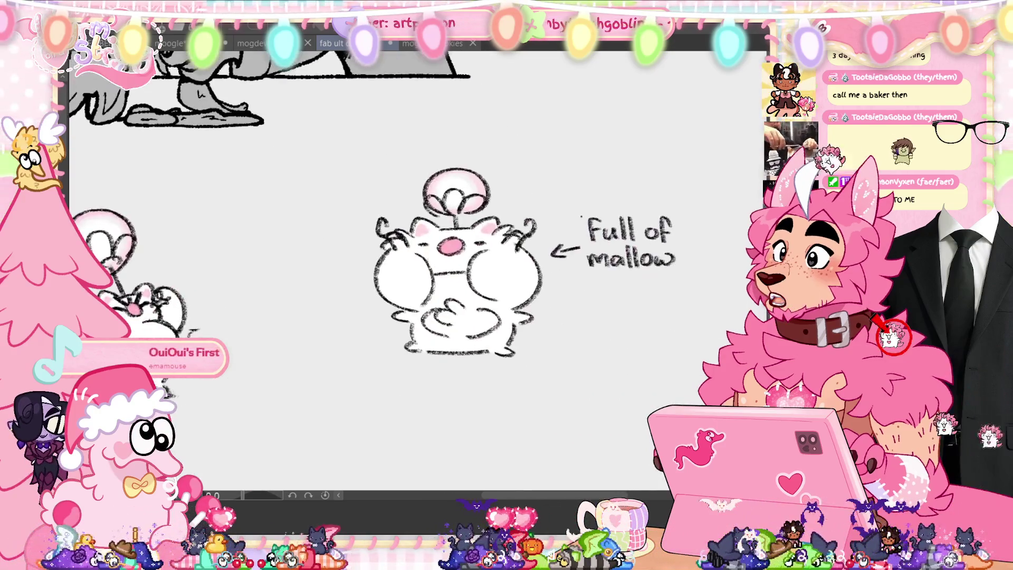
pyautogui.scroll(2, 411, 254)
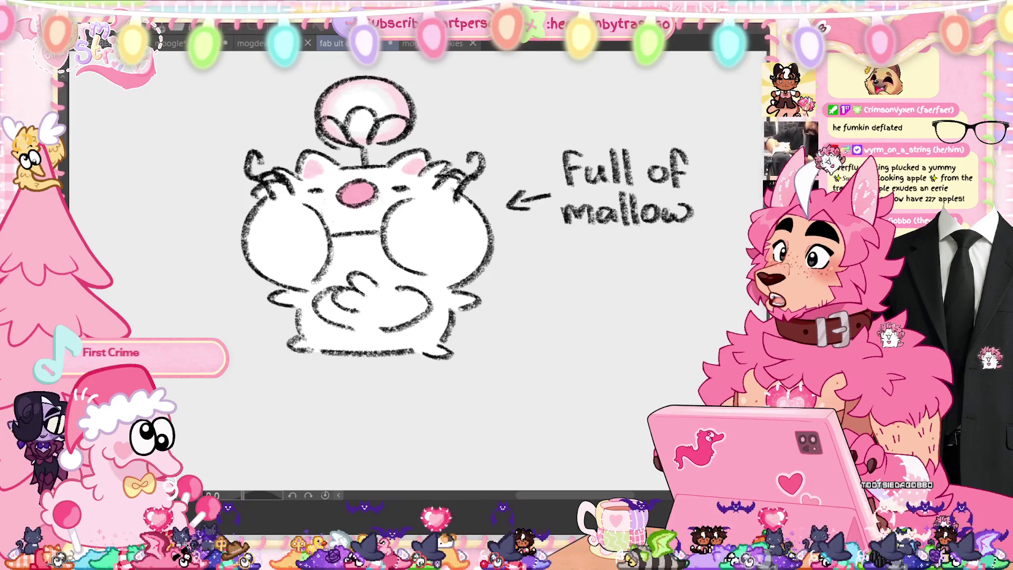
pyautogui.moveTo(525, 182); pyautogui.dragTo(582, 221)
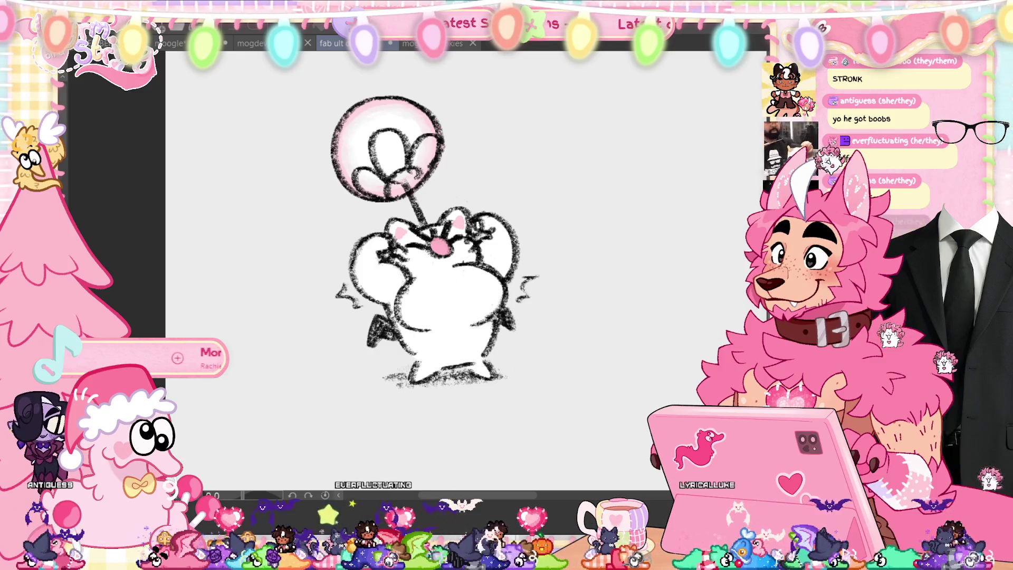
pyautogui.hotkey('ctrl', '0')
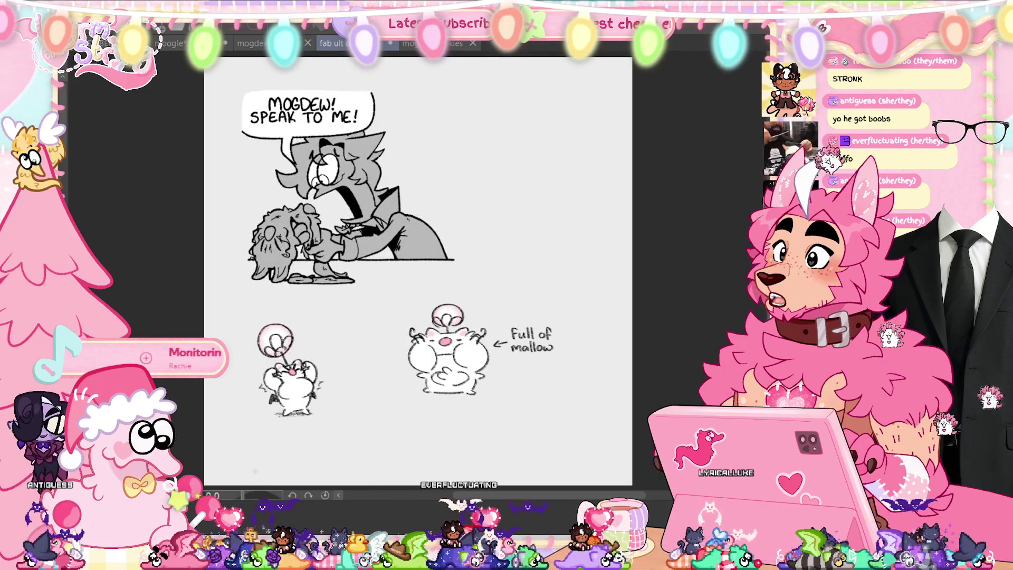
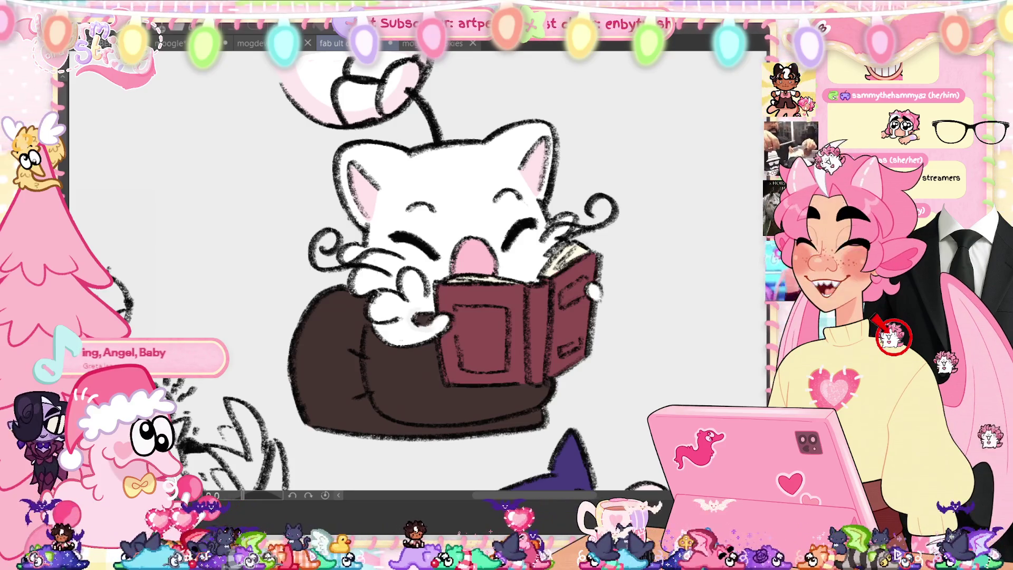
# Fit the whole doodle page to the window, then switch to the bat-winged moogle drawing.
pyautogui.hotkey('ctrl', '-')
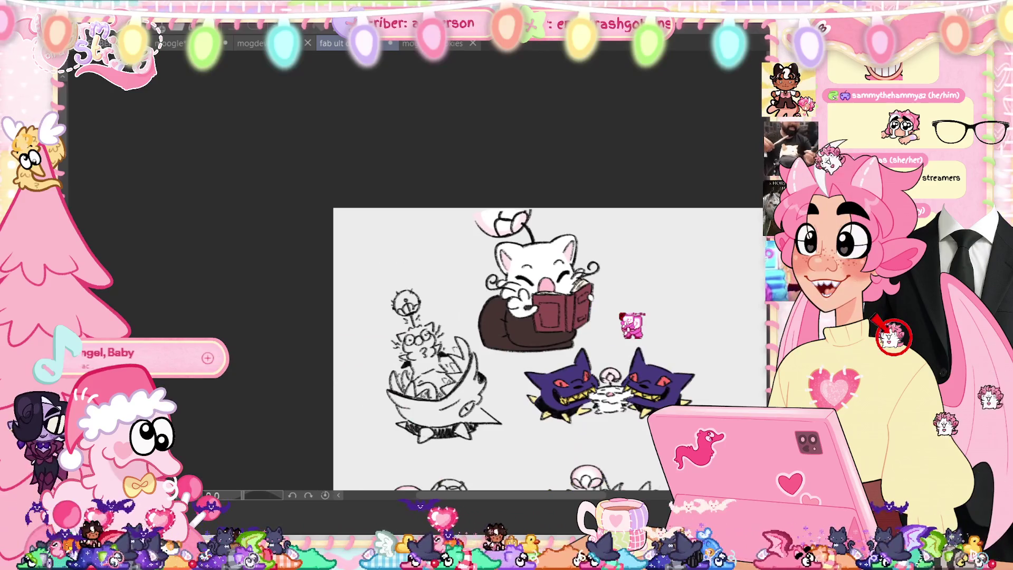
pyautogui.hotkey('ctrl', '0')
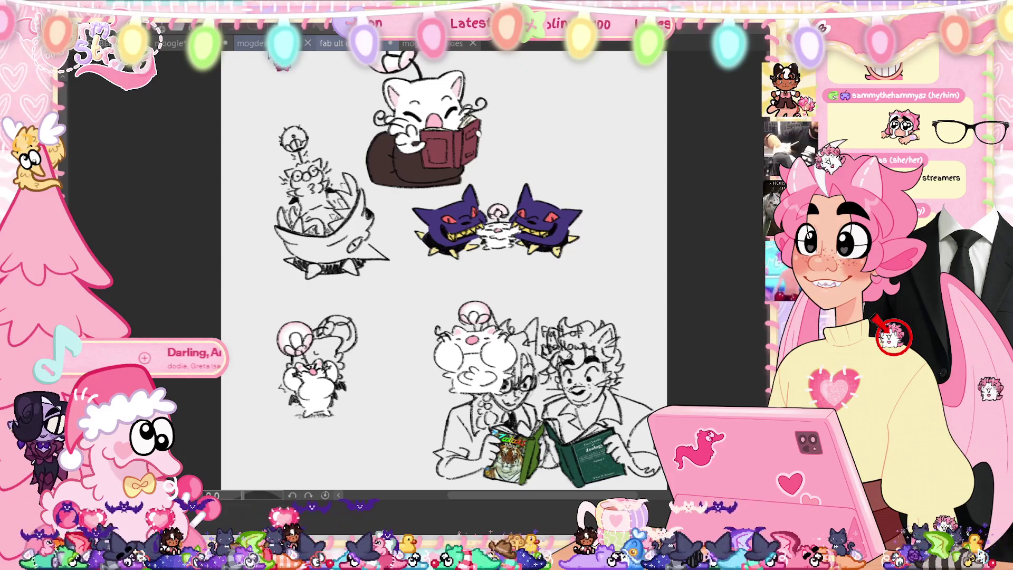
pyautogui.hotkey('ctrl', 'shift', 'Tab')
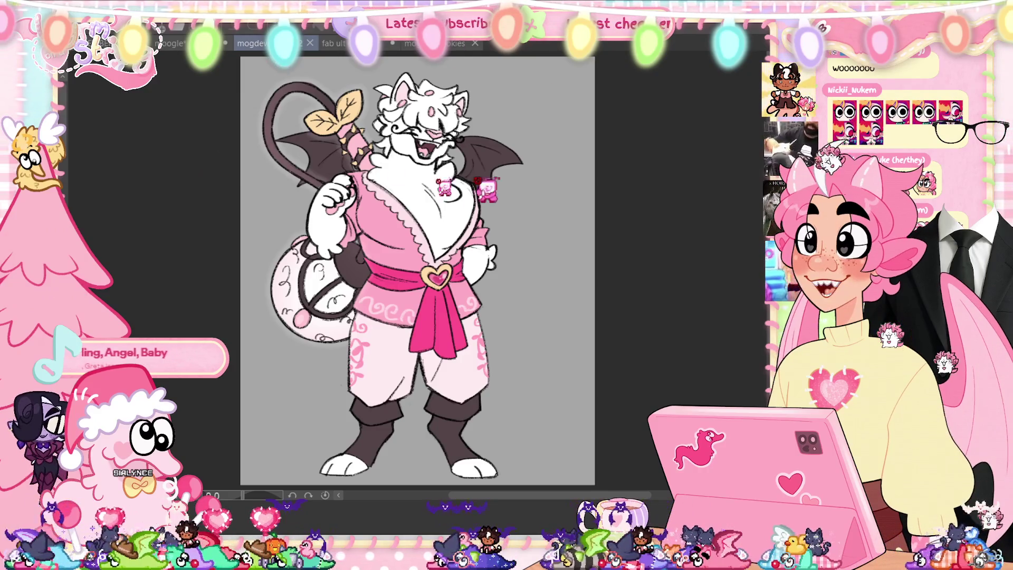
pyautogui.scroll(3, 417, 269)
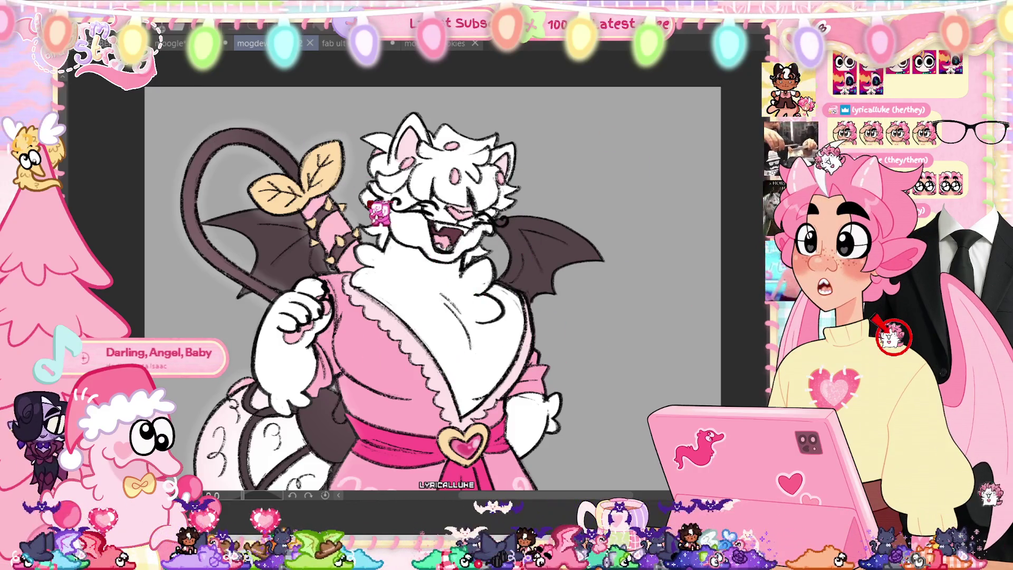
pyautogui.scroll(-2, 432, 269)
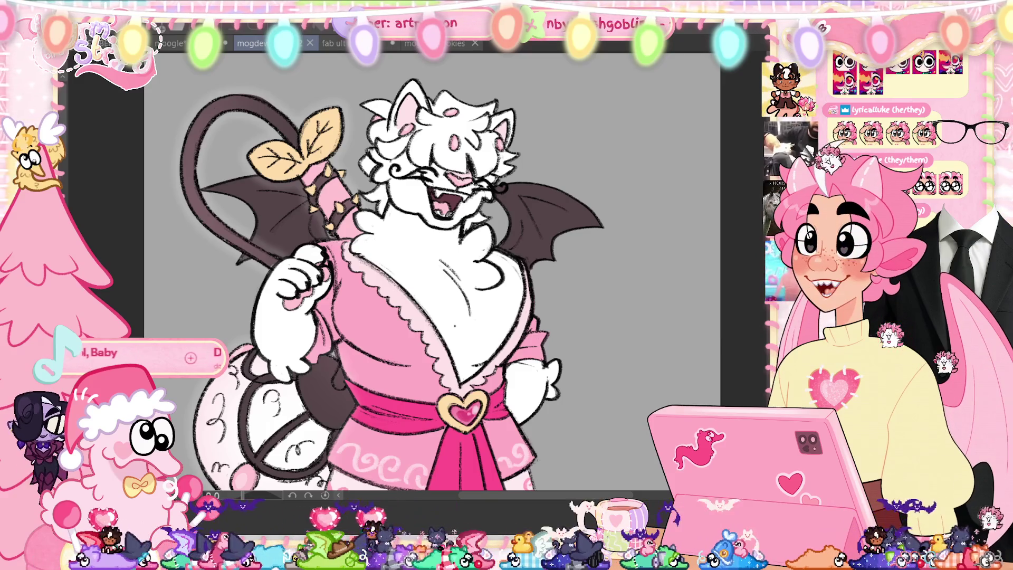
pyautogui.scroll(-2, 442, 289)
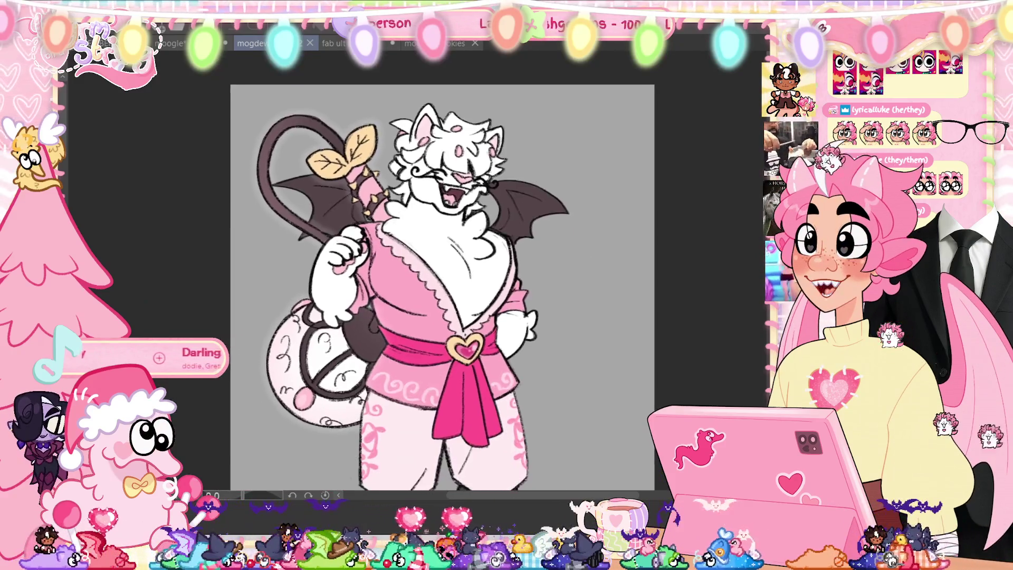
pyautogui.scroll(-2, 442, 285)
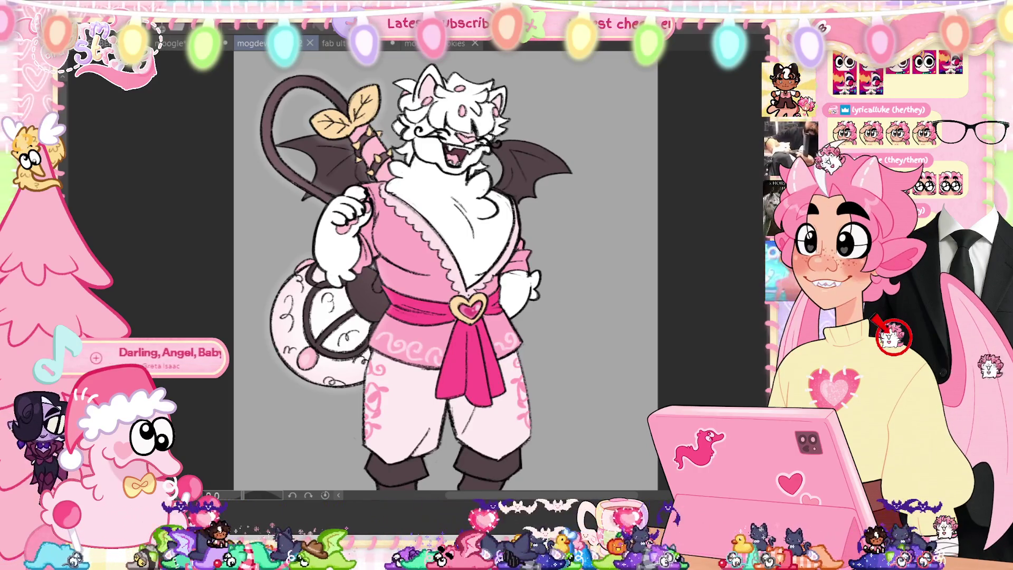
pyautogui.scroll(-2, 445, 274)
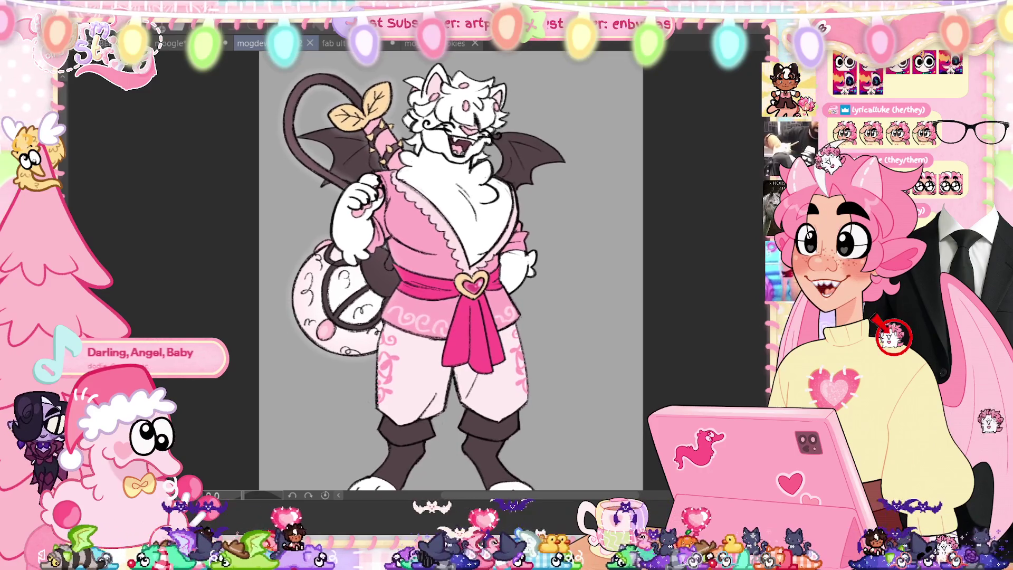
pyautogui.scroll(-1, 481, 282)
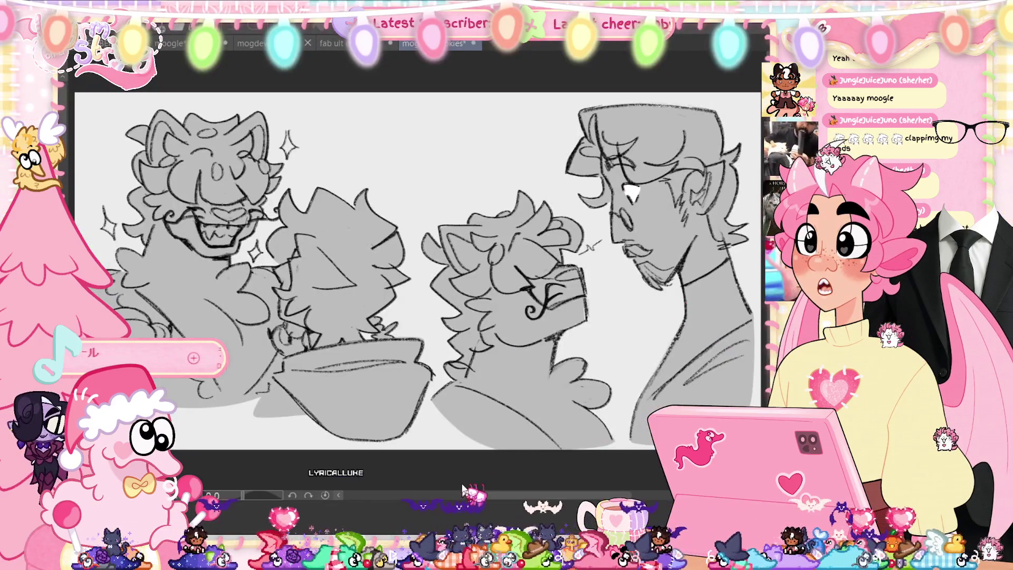
pyautogui.scroll(-2, 452, 388)
pyautogui.scroll(2, 453, 388)
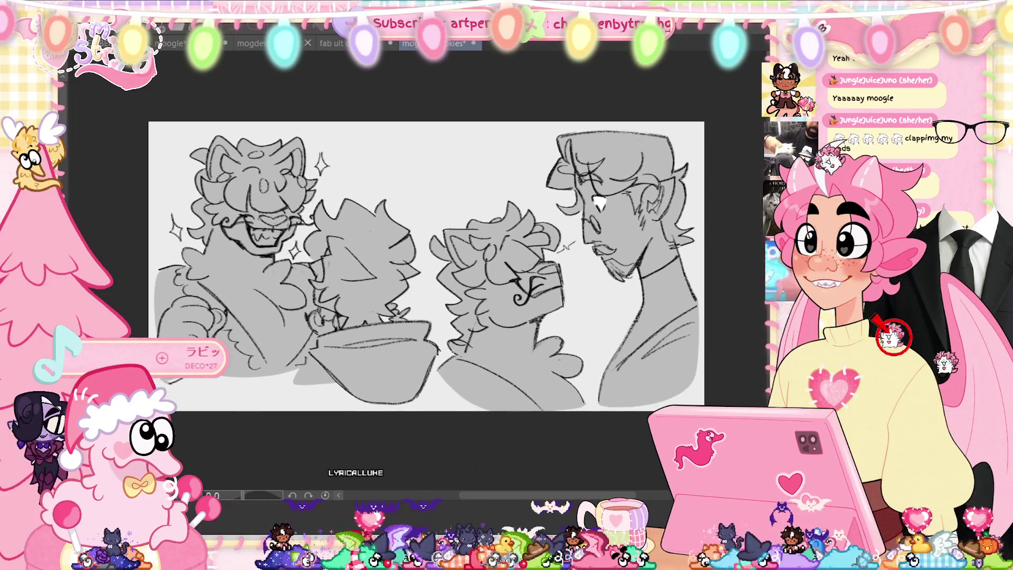
pyautogui.scroll(-1, 425, 253)
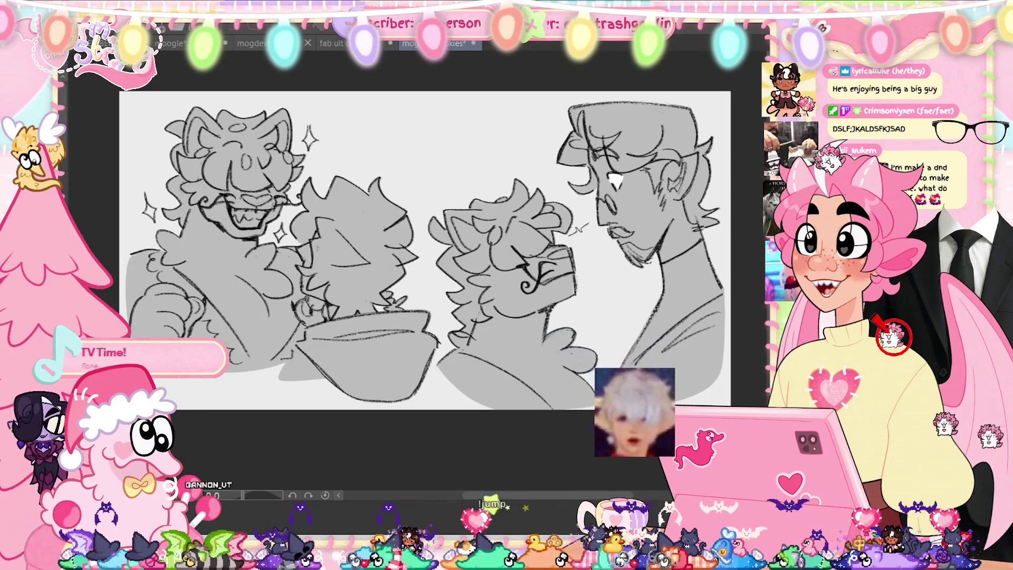
pyautogui.scroll(2, 475, 264)
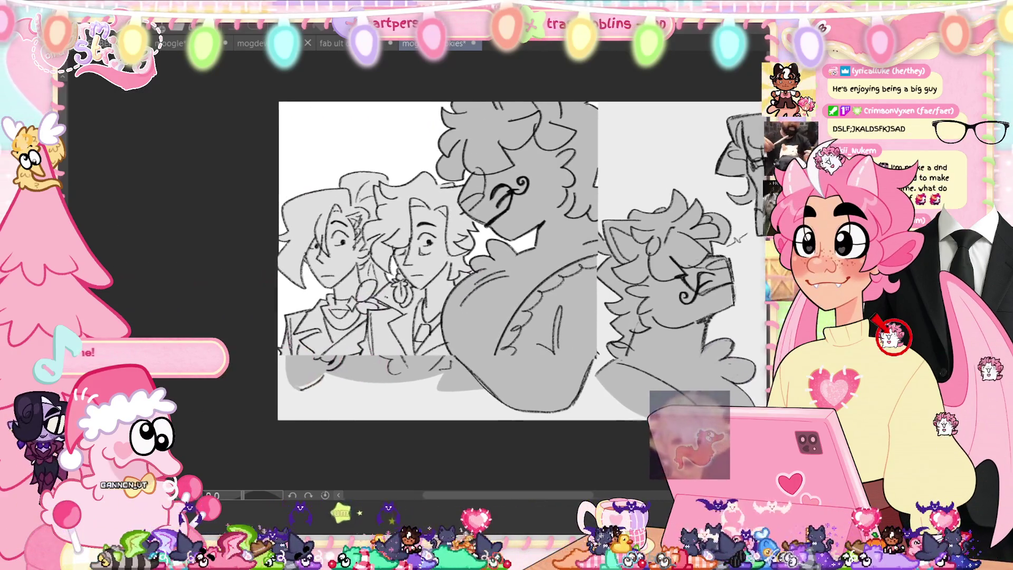
# Paste the moustached moogle panel back into the upper left of the grey sketch.
pyautogui.scroll(3, 388, 285)
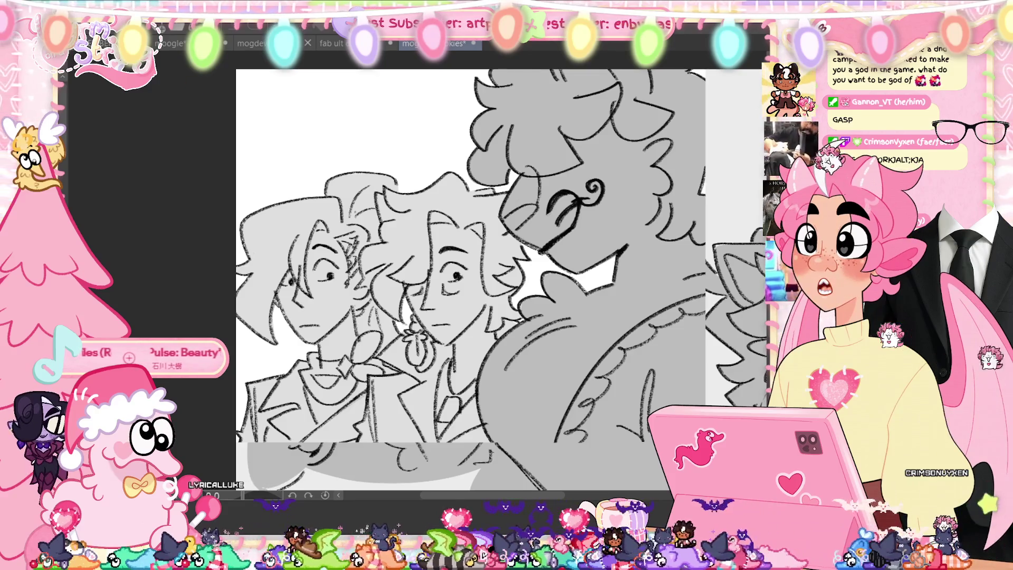
pyautogui.hscroll(5, 469, 256)
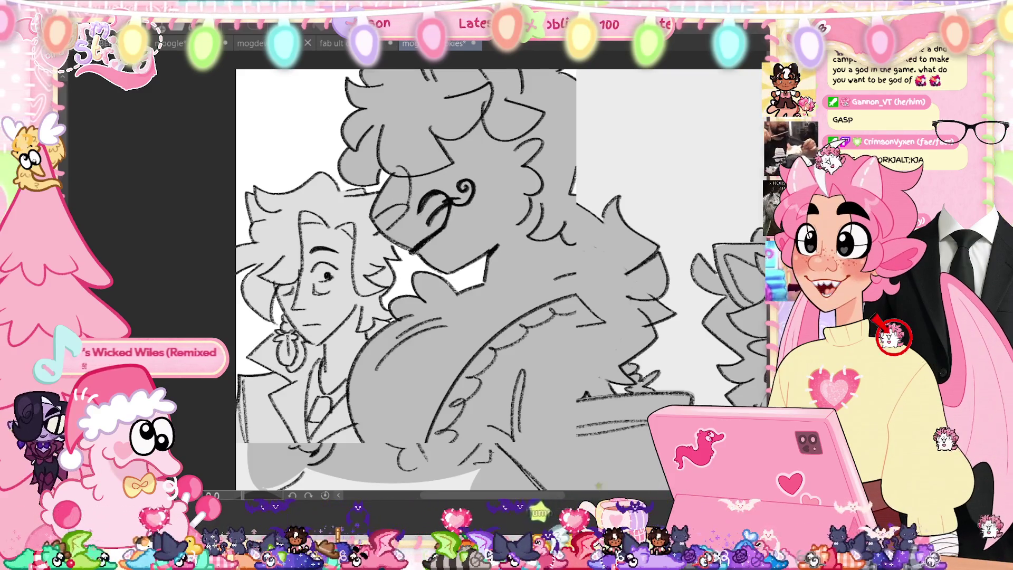
pyautogui.scroll(-2, 499, 280)
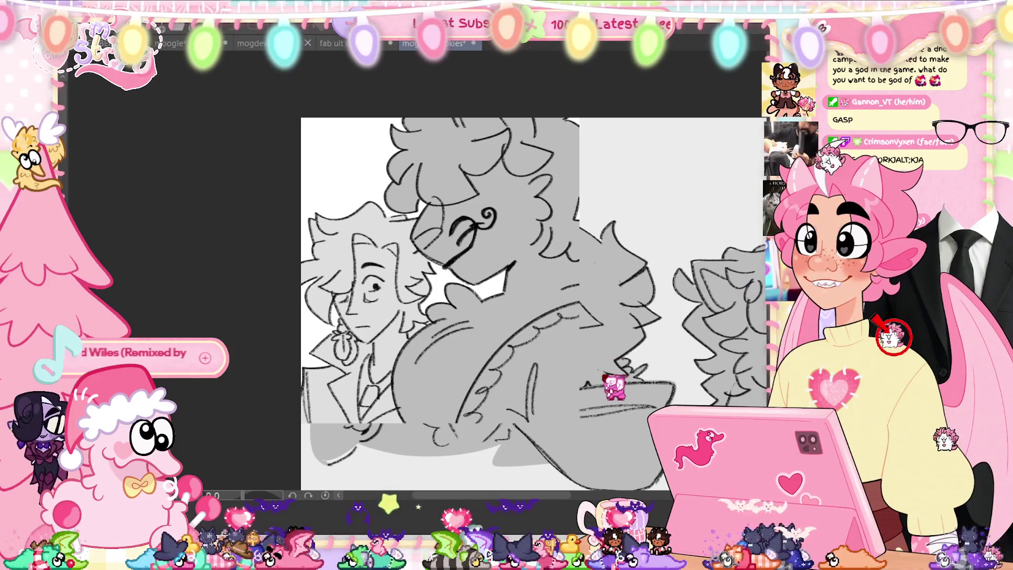
pyautogui.hscroll(2, 498, 279)
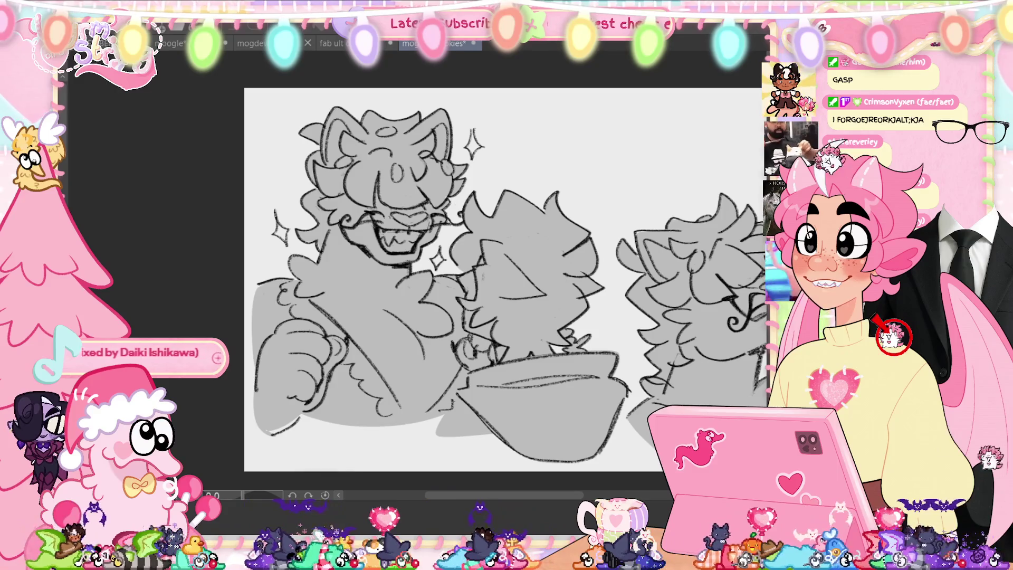
pyautogui.hotkey('ctrl', 'v')
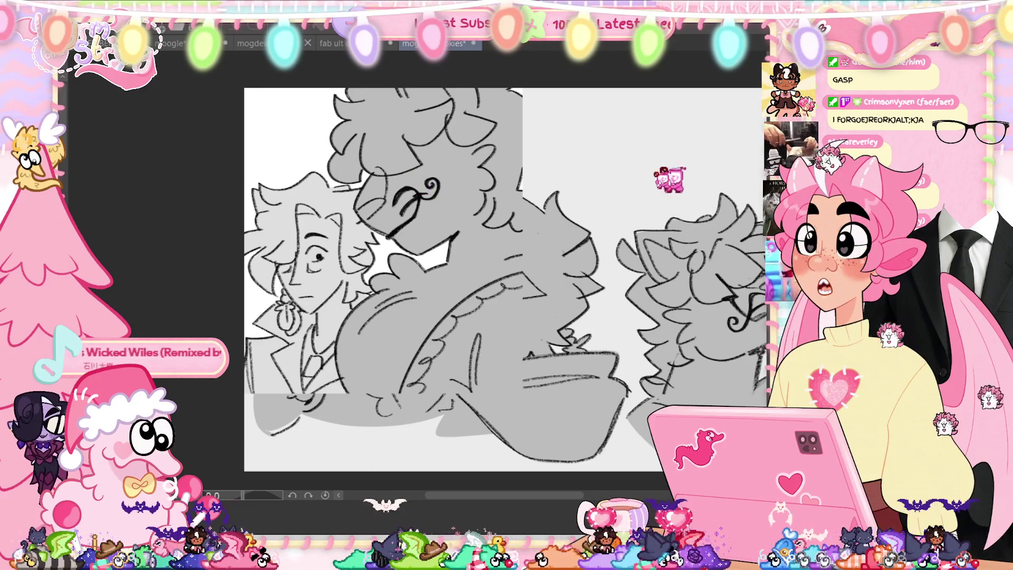
pyautogui.scroll(2, 506, 285)
pyautogui.scroll(1, 506, 285)
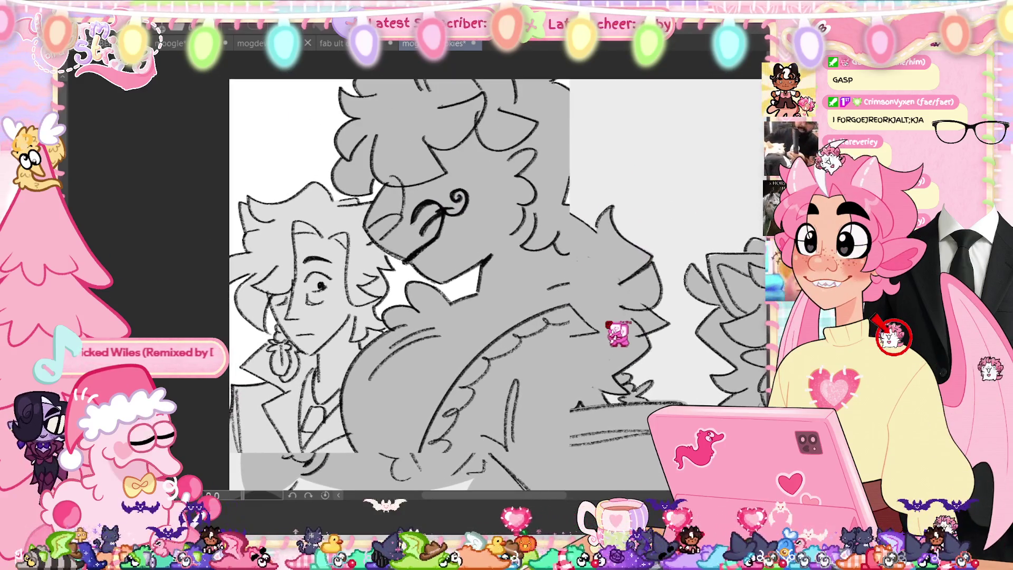
pyautogui.scroll(1, 506, 285)
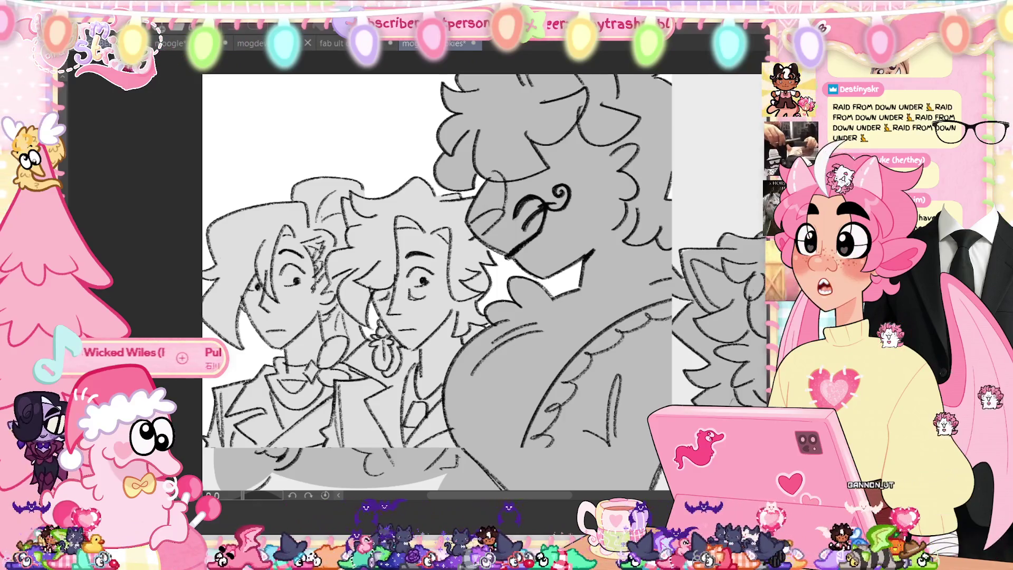
pyautogui.hotkey('ctrl', 'Tab')
pyautogui.scroll(5, 478, 153)
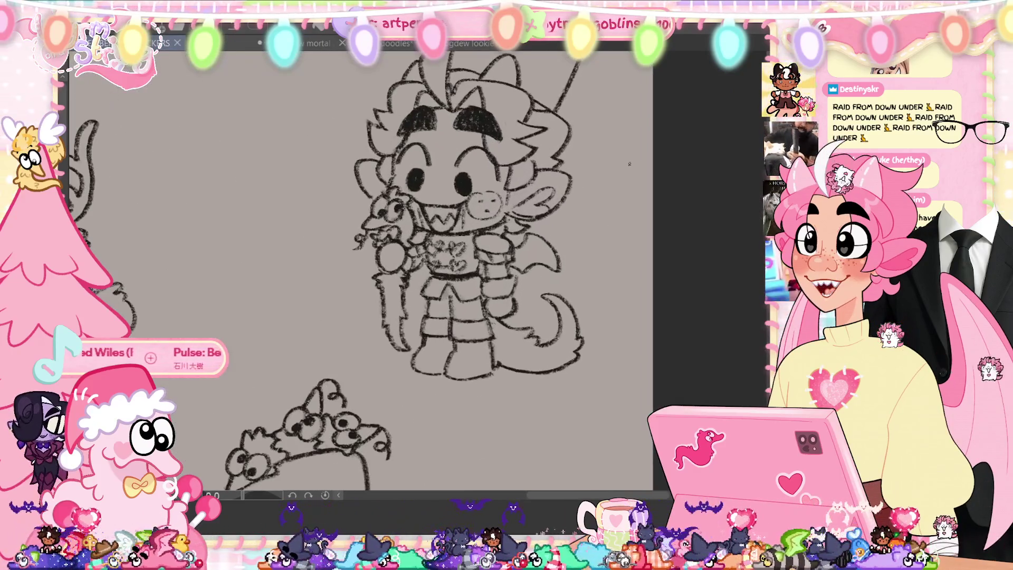
pyautogui.scroll(-5, 565, 268)
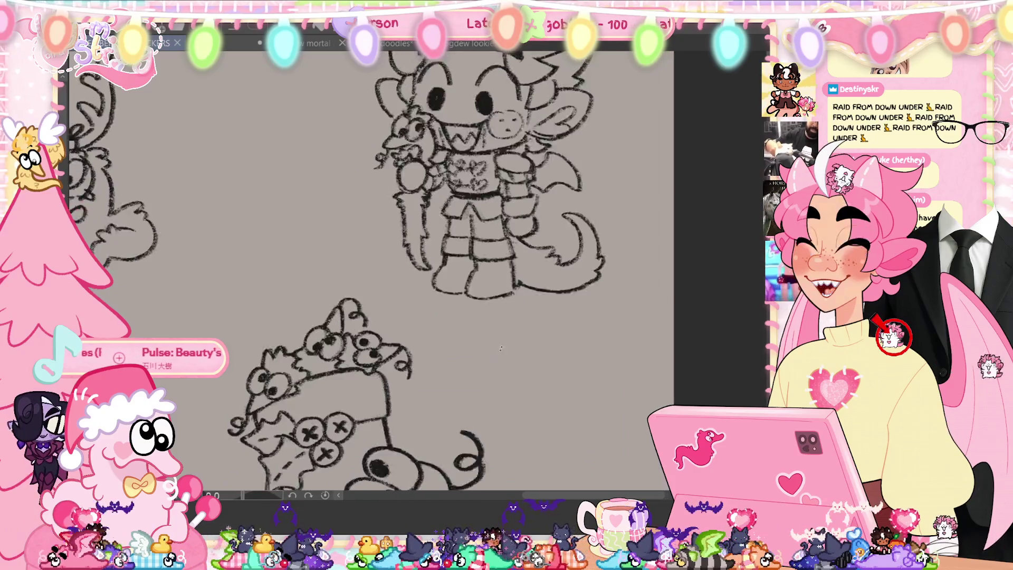
pyautogui.scroll(-5, 537, 288)
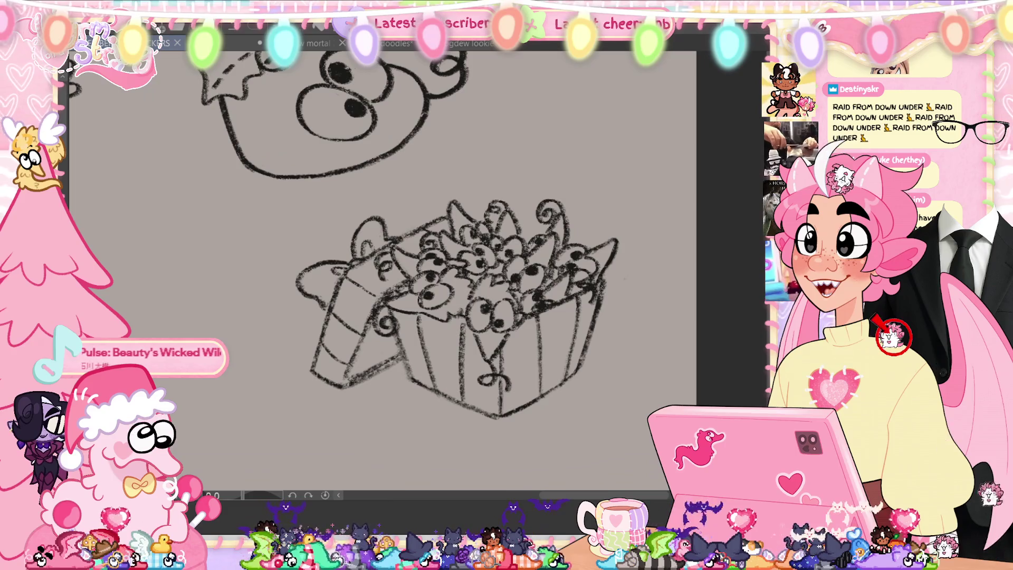
pyautogui.click(466, 44)
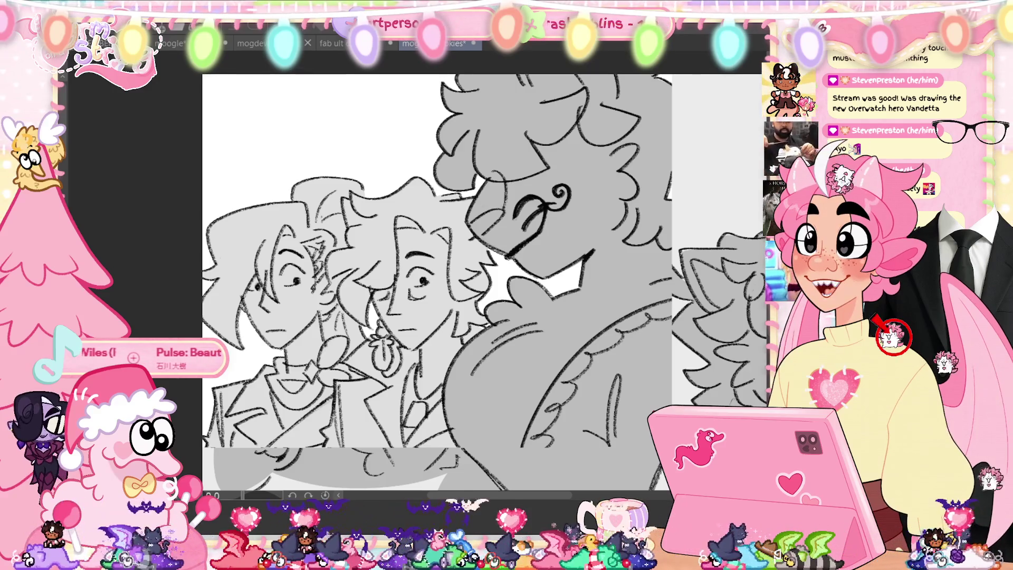
pyautogui.hotkey('ctrl', '-')
pyautogui.hotkey('ctrl', '-')
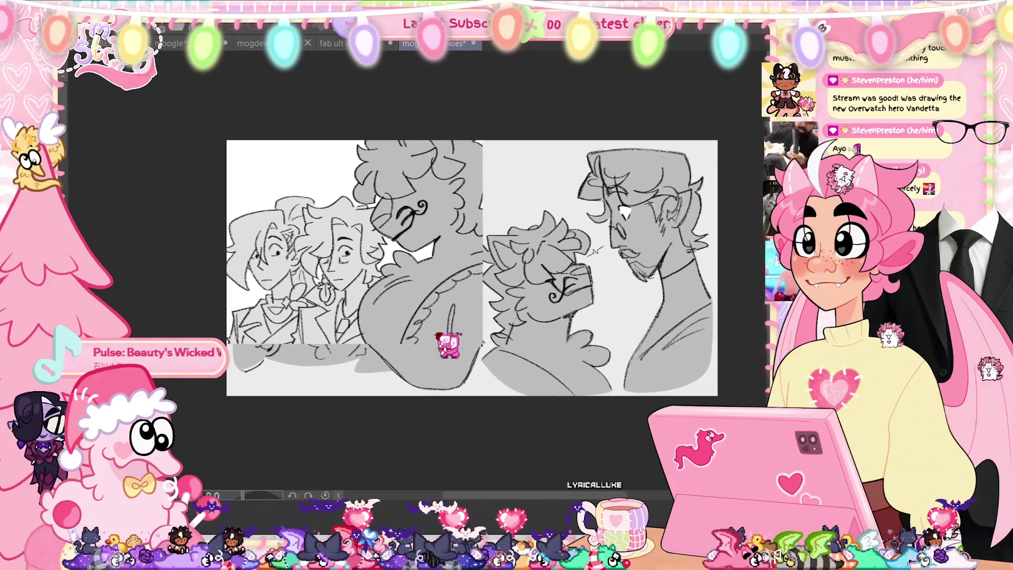
# Zoom in one step and pan right so both sketch panels fill the window.
pyautogui.hotkey('ctrl', '+')
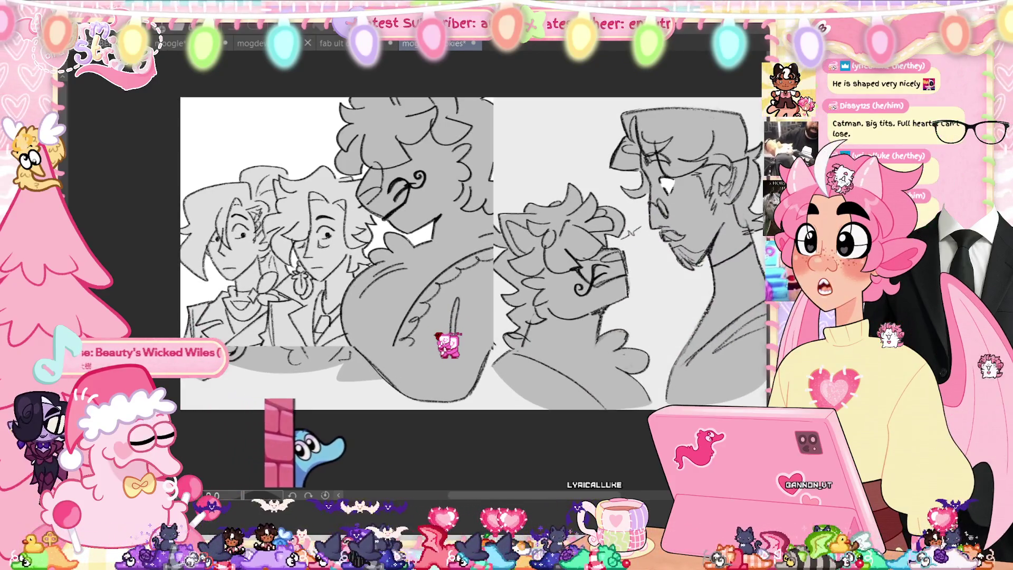
pyautogui.hscroll(2, 426, 246)
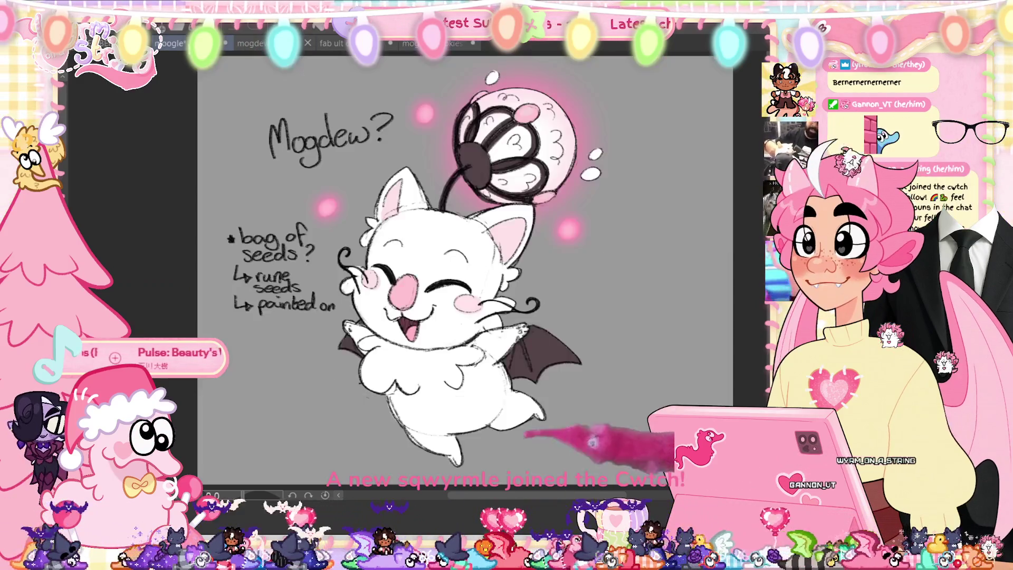
# Switch to the Mogdew document and scroll over the white bat-winged moogle.
pyautogui.click(248, 43)
pyautogui.scroll(-3, 417, 264)
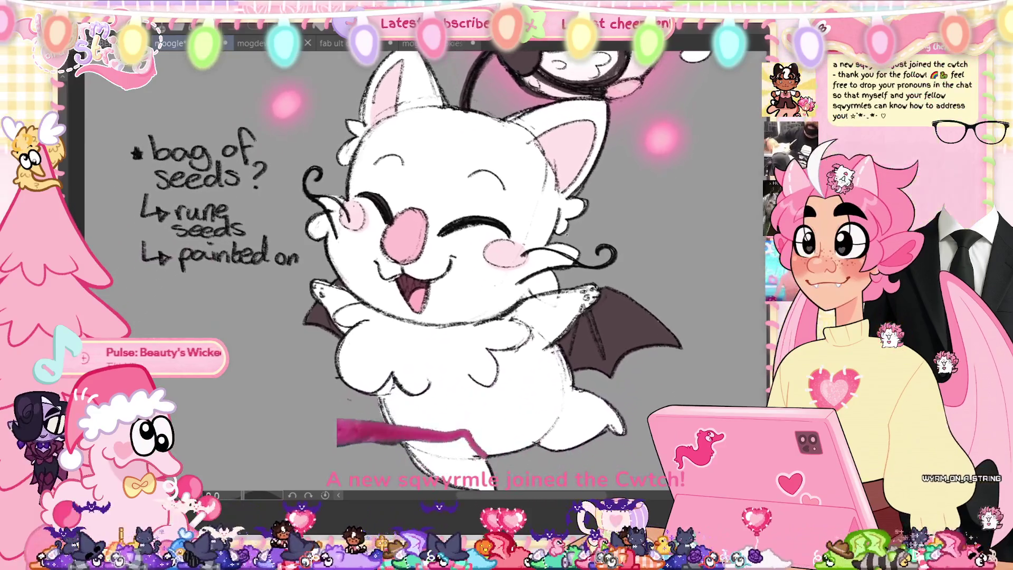
pyautogui.scroll(5, 468, 188)
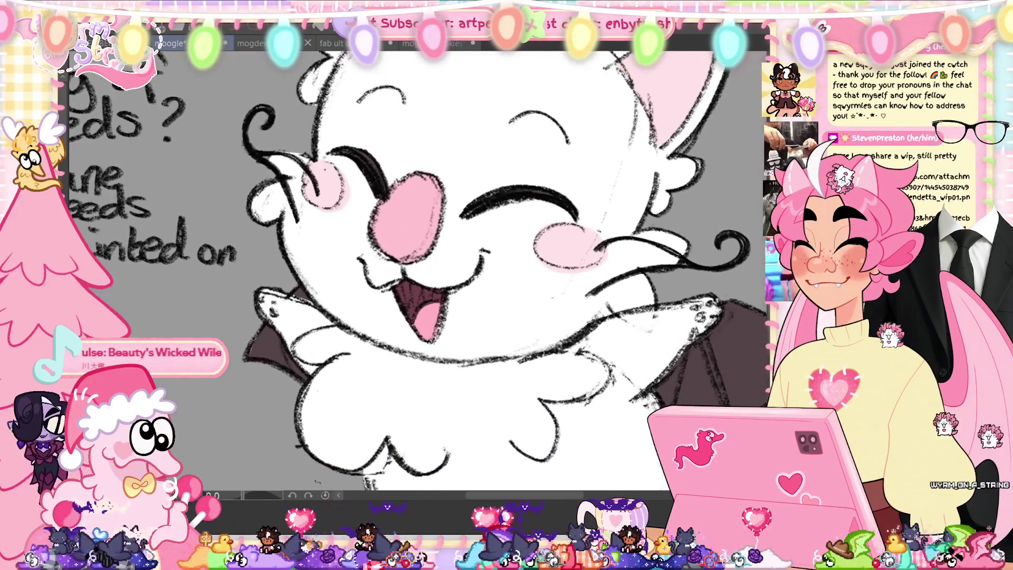